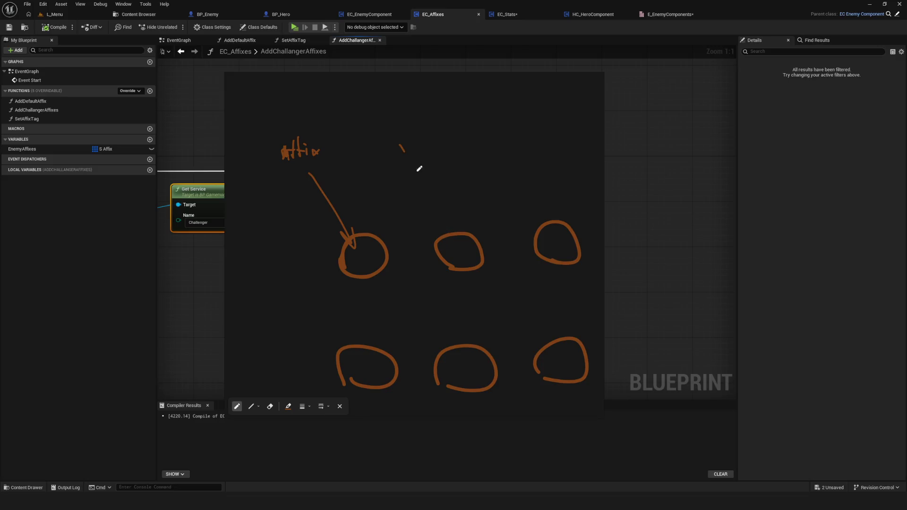
Sketch arrows from the Affix label into the top and bottom rows of three circles
drag(401, 145, 464, 241)
key(ctrl+z)
drag(425, 183, 457, 239)
mouse_move(540, 150)
mouse_down()
mouse_move(557, 248)
mouse_move(562, 239)
mouse_up()
scroll(443, 269, down, 1)
drag(335, 281, 368, 332)
drag(480, 290, 491, 343)
drag(481, 333, 500, 332)
drag(570, 279, 577, 331)
drag(568, 317, 582, 321)
scroll(318, 178, down, 1)
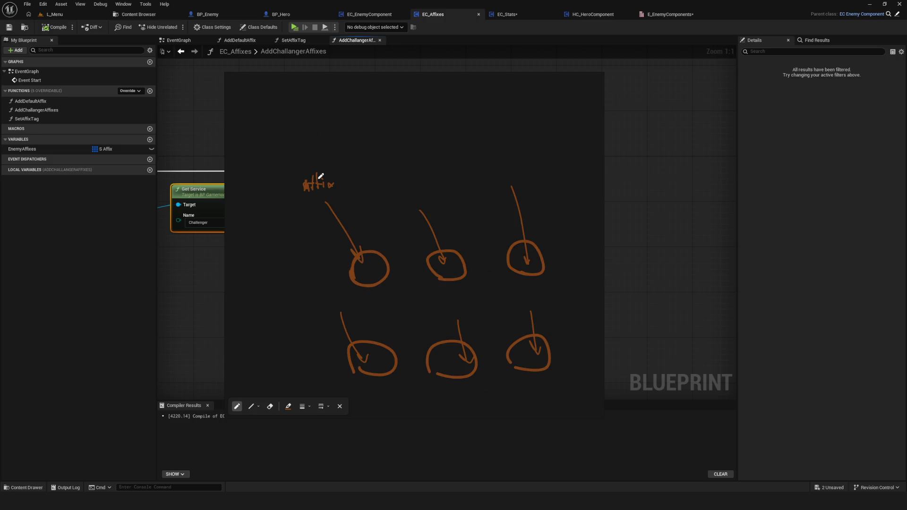
scroll(310, 184, up, 2)
Draw labelled Affix boxes above the arrows, redoing the rough first box
mouse_move(356, 159)
mouse_down()
mouse_move(342, 213)
mouse_move(359, 162)
mouse_move(299, 196)
mouse_move(364, 170)
mouse_up()
key(ctrl+z)
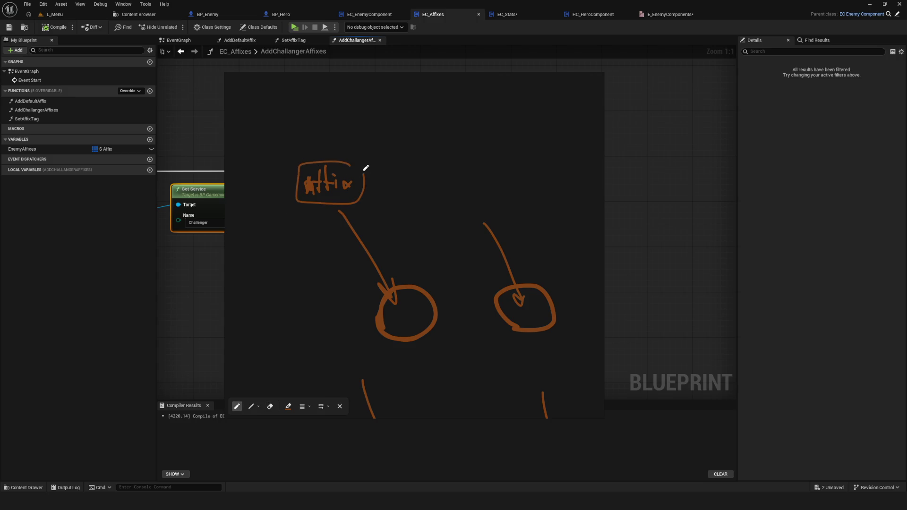
scroll(409, 197, right, 2)
mouse_move(421, 160)
mouse_down()
mouse_move(391, 184)
mouse_move(441, 162)
mouse_move(398, 183)
mouse_move(426, 173)
mouse_move(442, 182)
mouse_up()
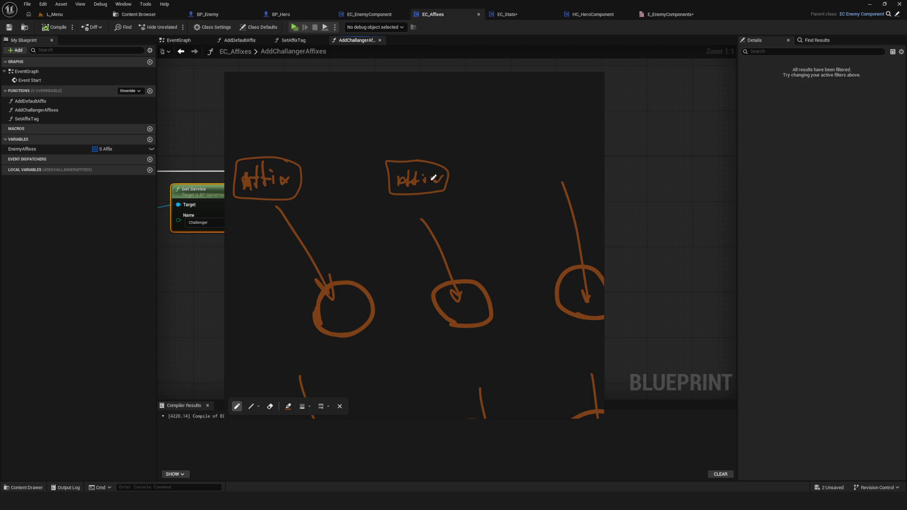
scroll(371, 189, down, 3)
scroll(371, 189, up, 2)
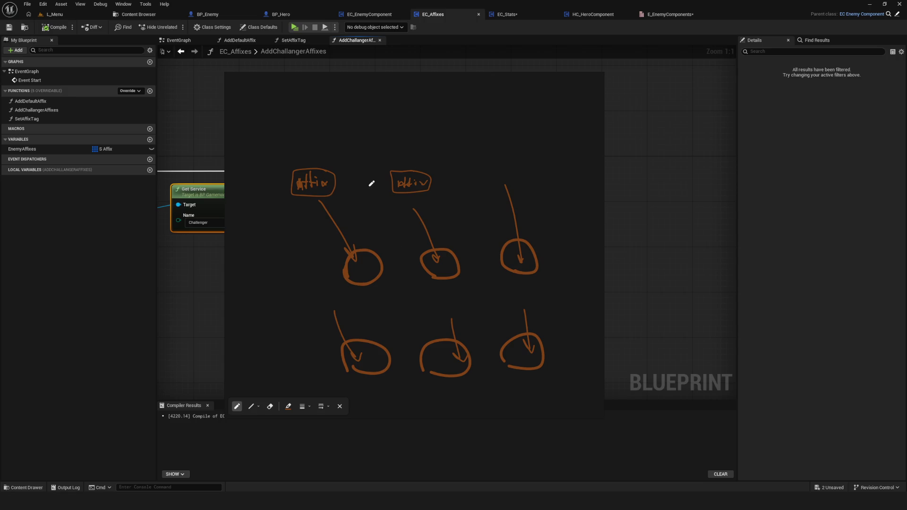
scroll(375, 198, right, 1)
Draw stacked outlines above the first Affix box
mouse_move(282, 171)
mouse_down()
mouse_move(325, 149)
mouse_move(284, 147)
mouse_move(309, 143)
mouse_move(285, 92)
mouse_move(303, 122)
mouse_up()
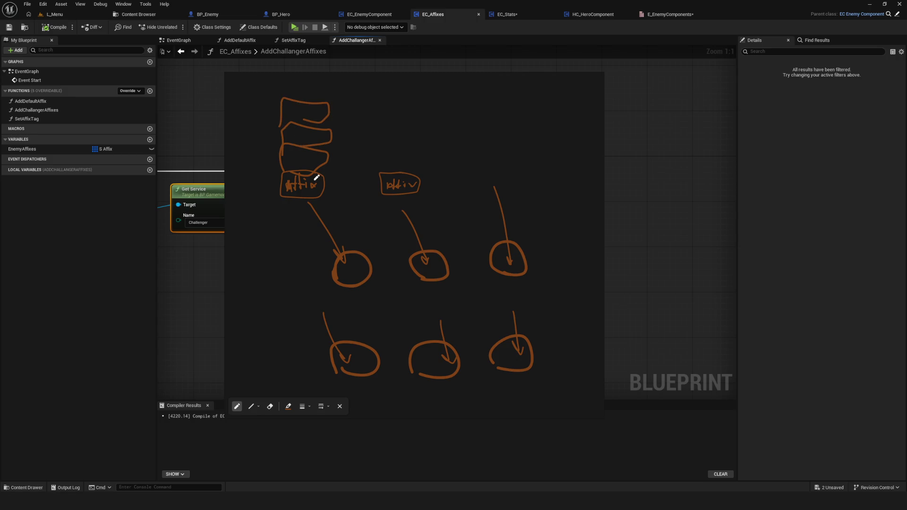
mouse_move(317, 178)
mouse_down()
mouse_move(332, 137)
mouse_move(319, 117)
mouse_up()
scroll(373, 212, up, 1)
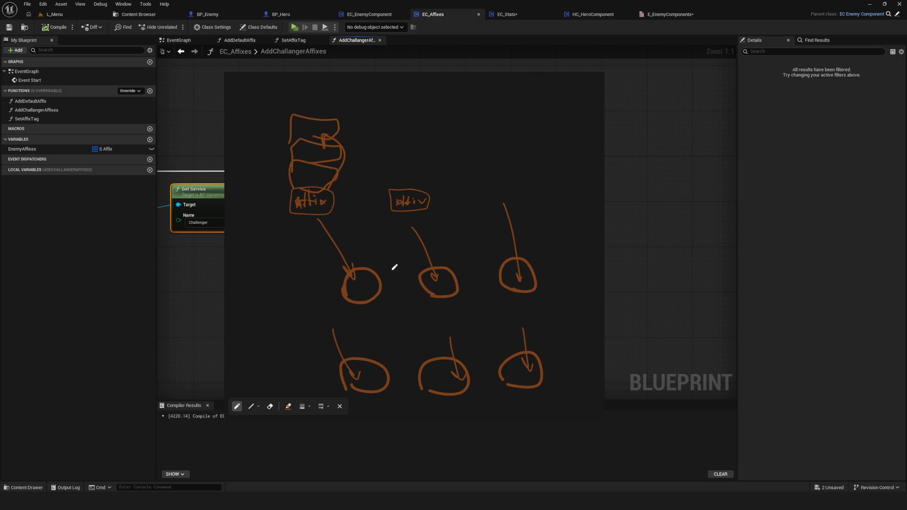
scroll(454, 241, right, 1)
mouse_move(542, 84)
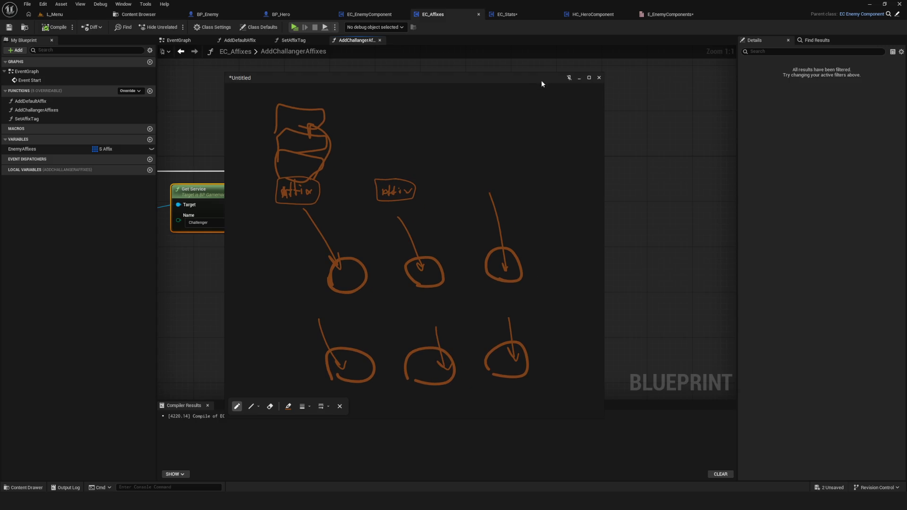
click(579, 78)
scroll(433, 290, down, 2)
scroll(342, 269, up, 2)
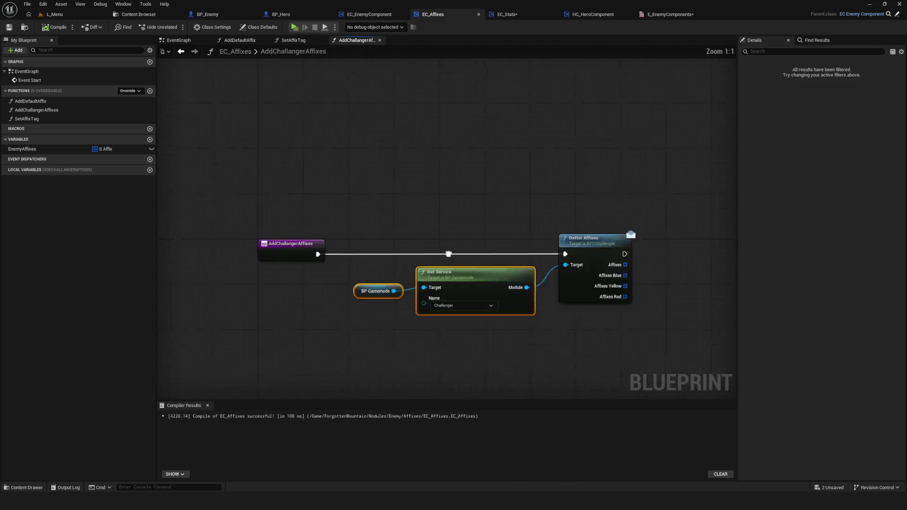
drag(304, 235, 359, 209)
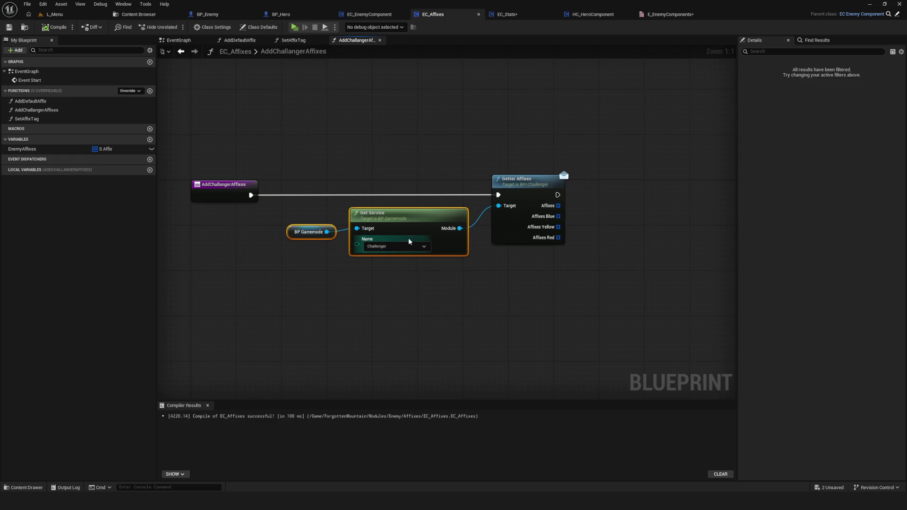
mouse_move(445, 238)
mouse_down()
mouse_move(426, 247)
mouse_move(435, 285)
mouse_move(347, 287)
mouse_move(381, 288)
mouse_up()
scroll(405, 282, up, 1)
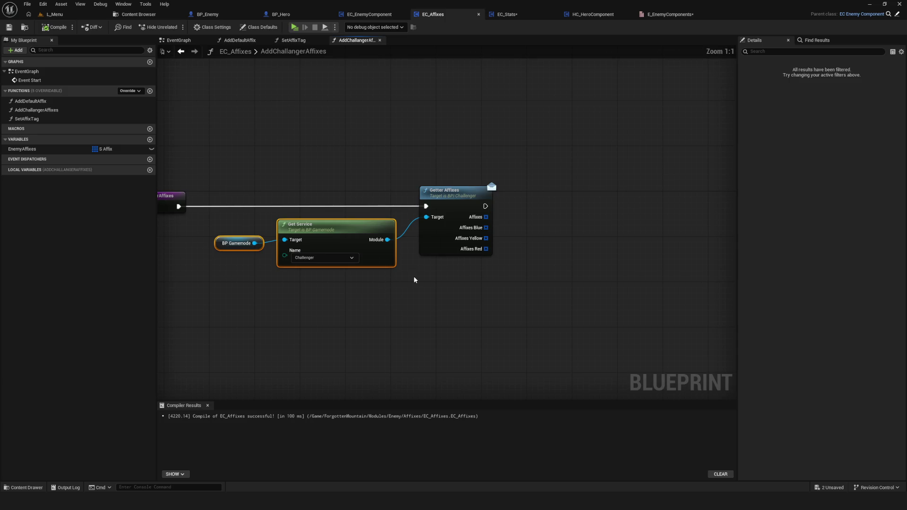
scroll(414, 280, down, 6)
scroll(413, 280, up, 6)
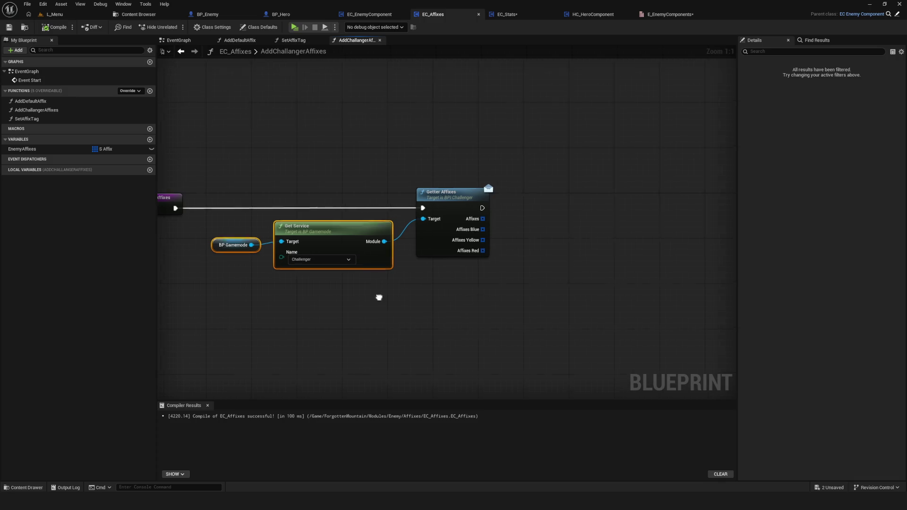
scroll(378, 297, down, 4)
scroll(356, 255, up, 4)
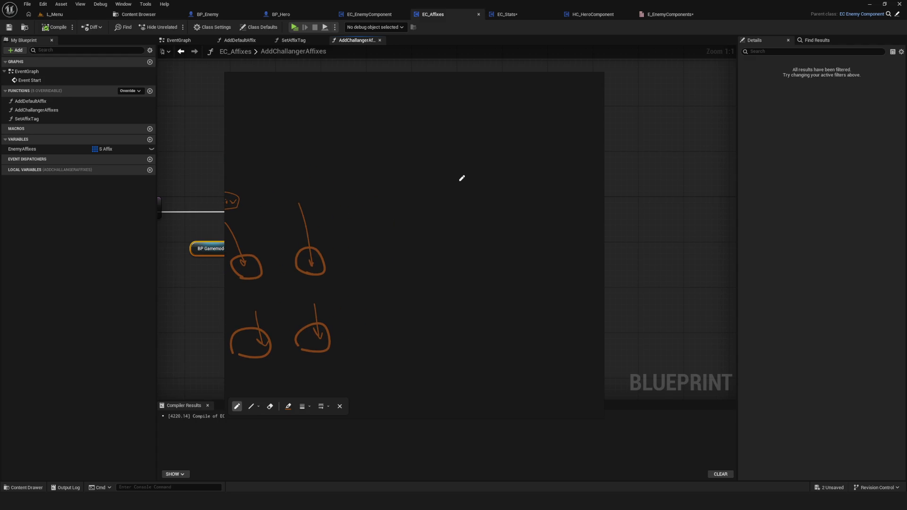
Sketch a square, a circle below it and a small box, dividing both boxes into grids
mouse_move(449, 189)
mouse_down()
mouse_move(471, 157)
mouse_move(451, 188)
mouse_up()
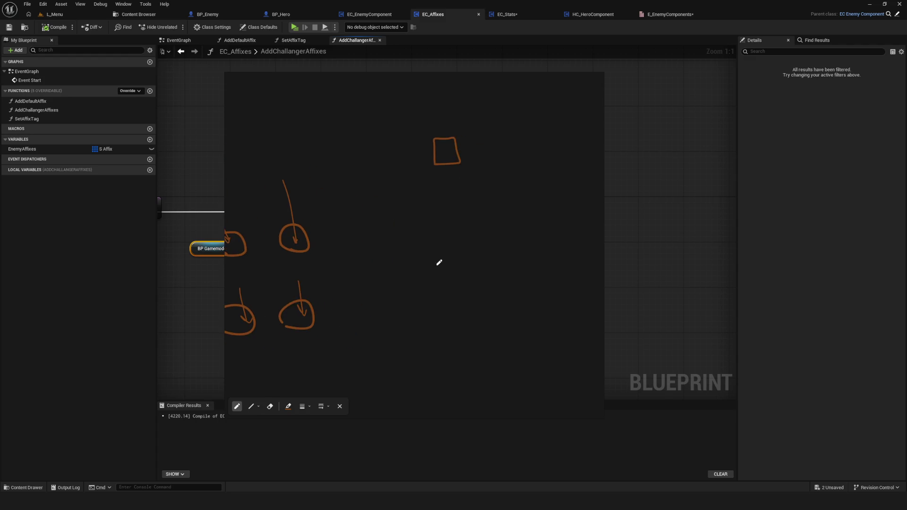
mouse_move(398, 146)
mouse_down()
mouse_move(429, 165)
mouse_move(422, 149)
mouse_up()
key(ctrl+z)
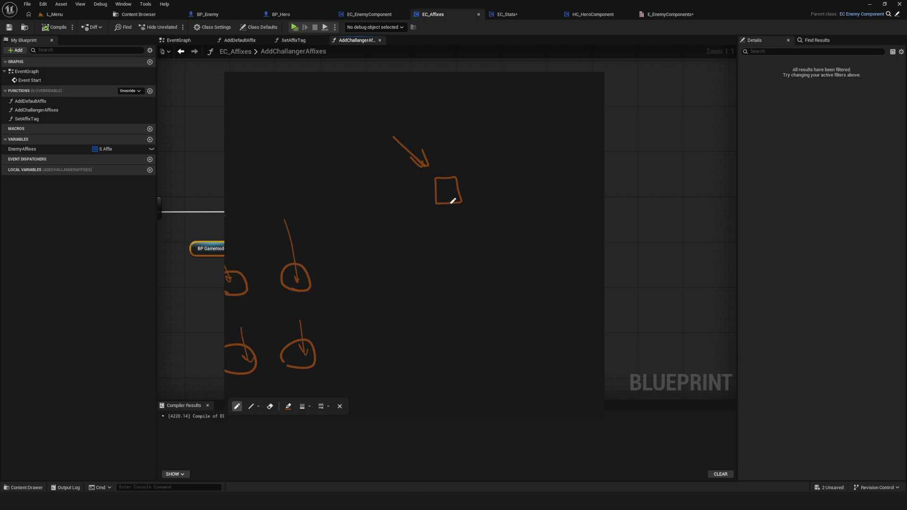
mouse_move(455, 246)
mouse_down()
mouse_move(470, 245)
mouse_move(456, 245)
mouse_up()
mouse_move(410, 225)
mouse_down()
mouse_move(415, 245)
mouse_move(431, 234)
mouse_move(428, 246)
mouse_up()
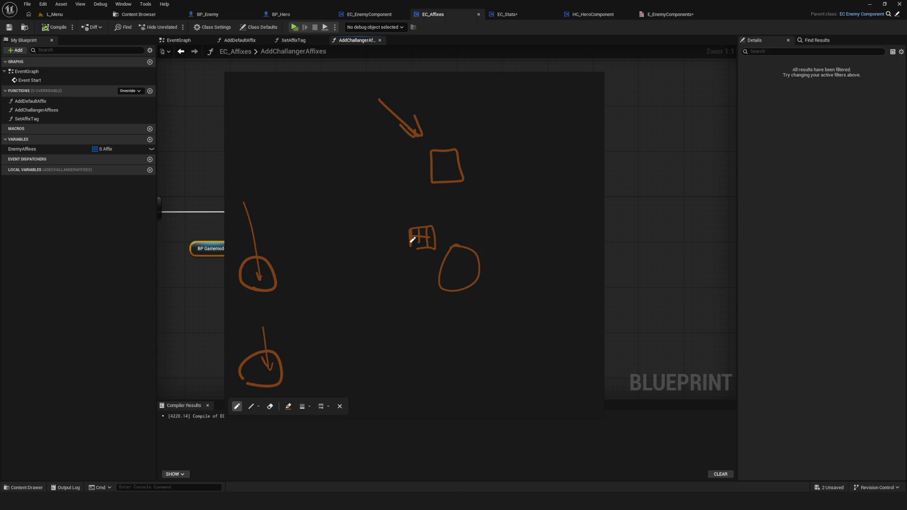
mouse_move(441, 151)
mouse_down()
mouse_move(442, 173)
mouse_move(454, 157)
mouse_move(460, 167)
mouse_move(449, 180)
mouse_up()
Link the small grid to the upper grid with arrows, then hide the sketch overlay
drag(328, 205, 358, 232)
drag(338, 218, 358, 232)
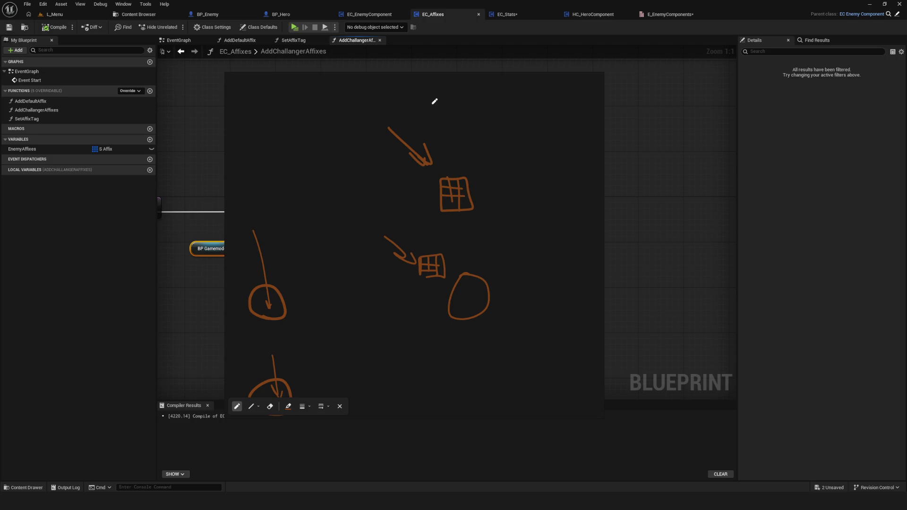
drag(436, 131, 461, 176)
mouse_move(431, 250)
mouse_down()
mouse_move(419, 277)
mouse_move(446, 253)
mouse_move(453, 214)
mouse_move(467, 228)
mouse_up()
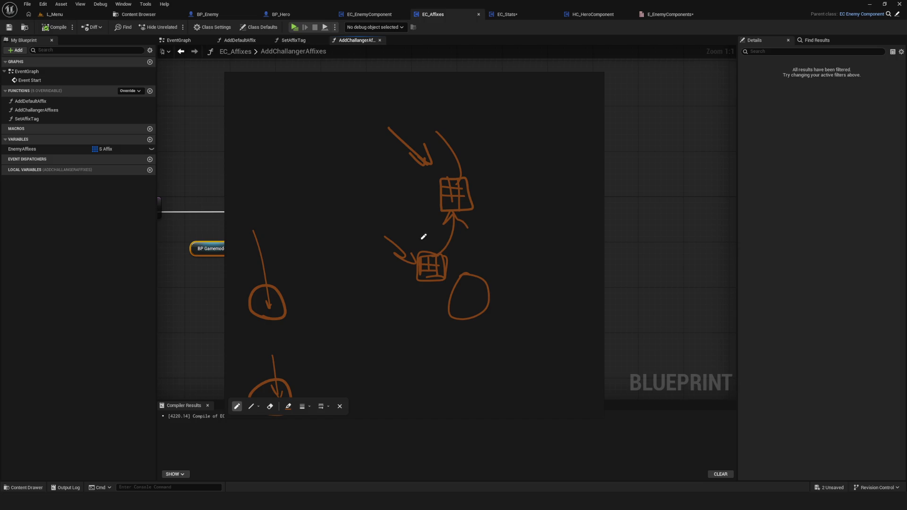
drag(412, 250, 414, 263)
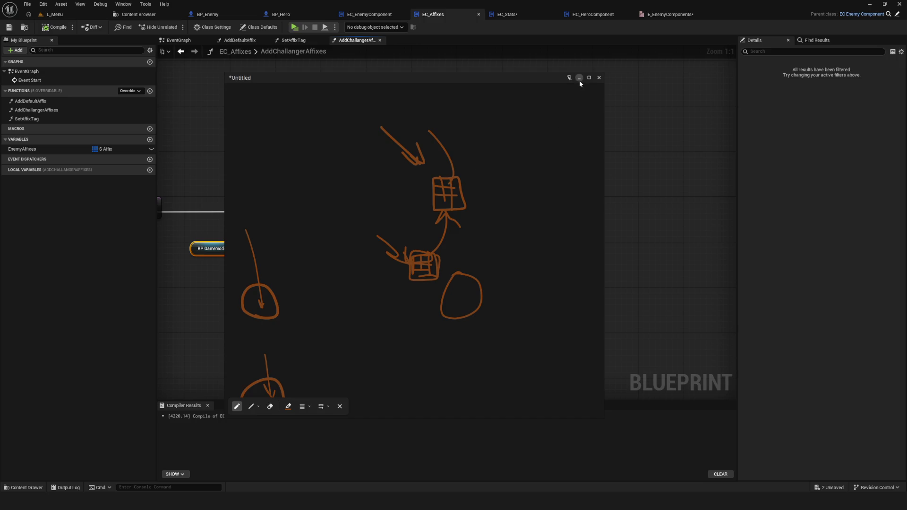
click(579, 78)
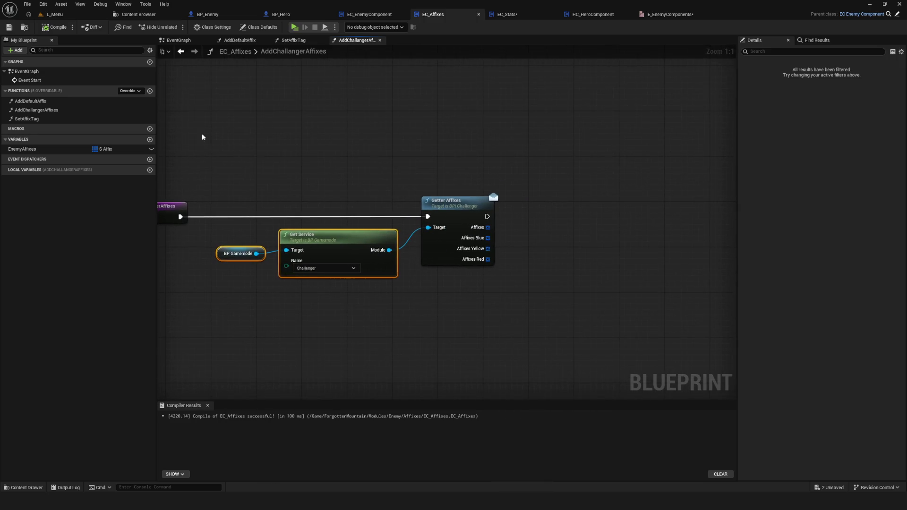
Save the Blueprint and add an Is Not Empty check on Getter Affixes' Affixes array
click(9, 27)
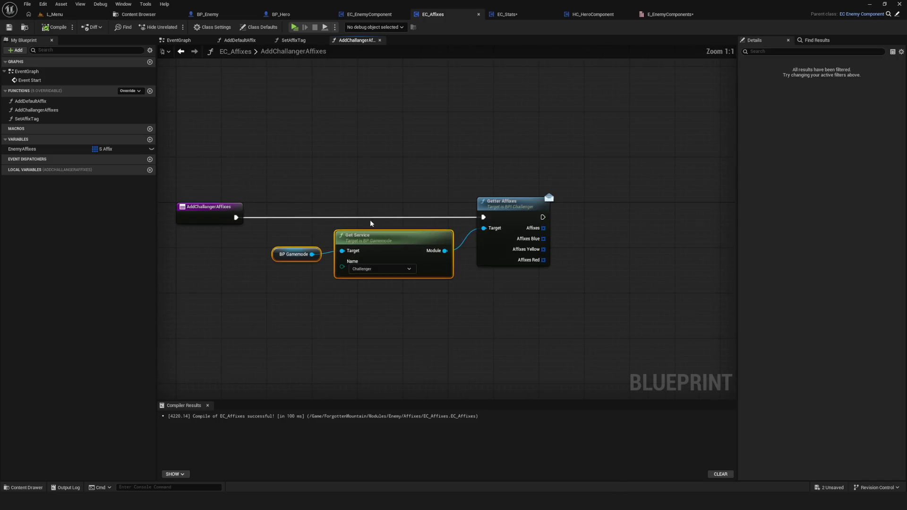
drag(283, 186, 309, 299)
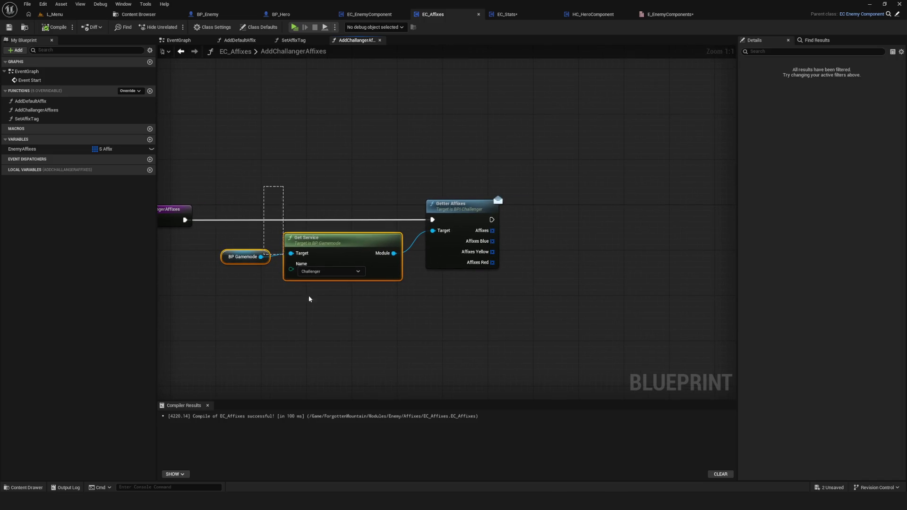
drag(492, 230, 564, 232)
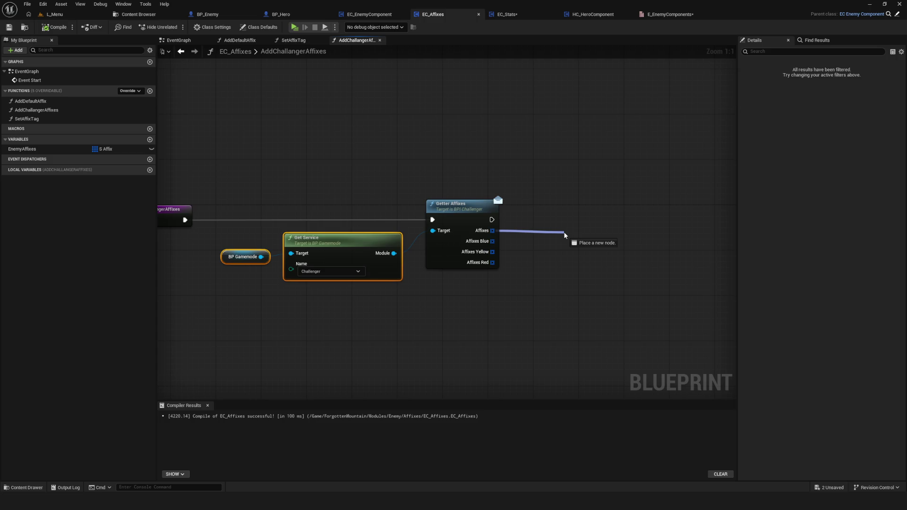
drag(563, 231, 563, 232)
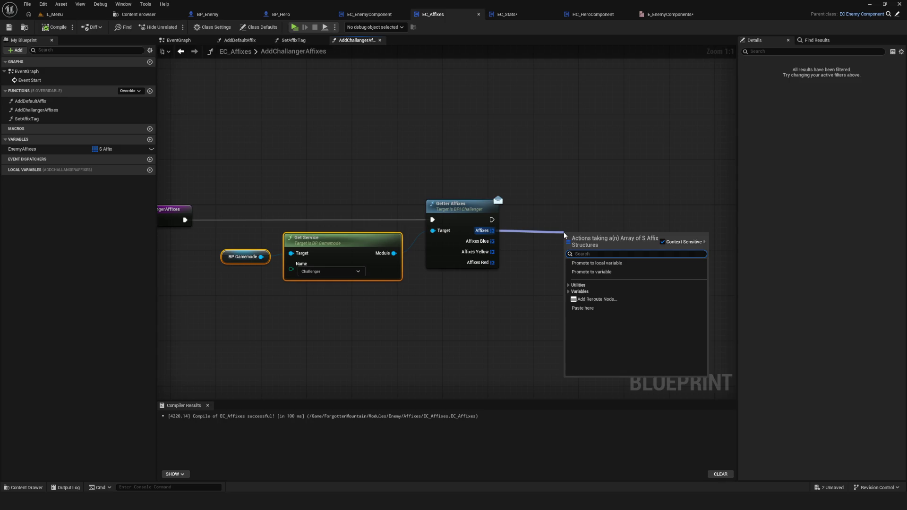
text(in)
key(BackSpace)
text(s not)
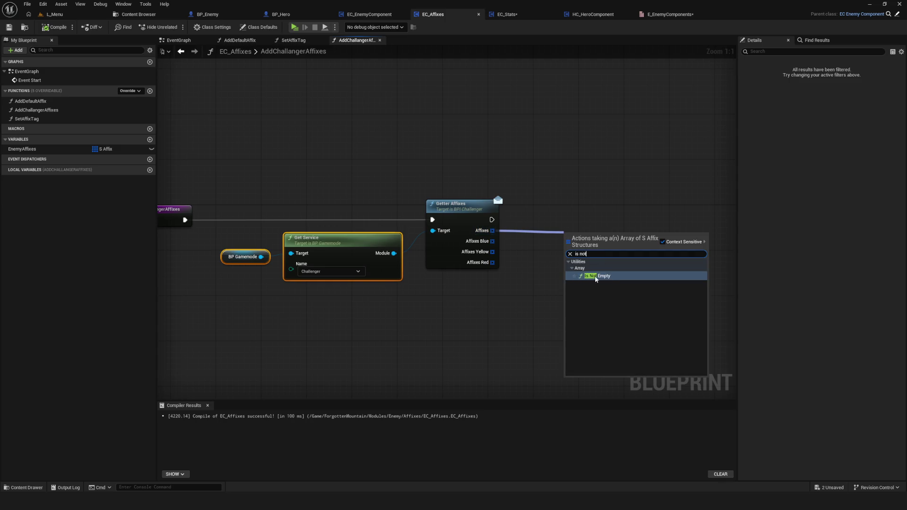
click(599, 276)
Add a Branch after Getter Affixes, using the Is Not Empty result as its Condition
drag(629, 258, 552, 280)
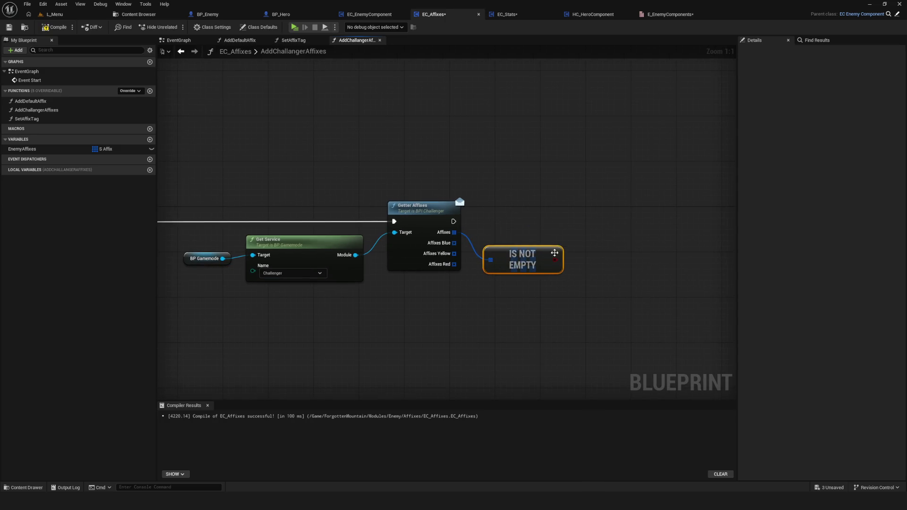
click(556, 222)
drag(585, 233, 580, 212)
drag(418, 225, 561, 215)
drag(519, 264, 552, 237)
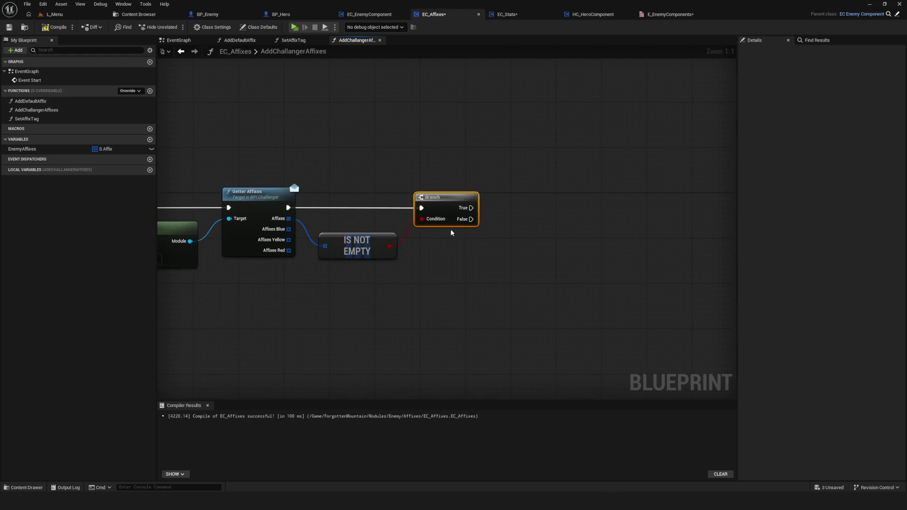
scroll(517, 244, down, 5)
scroll(425, 250, up, 5)
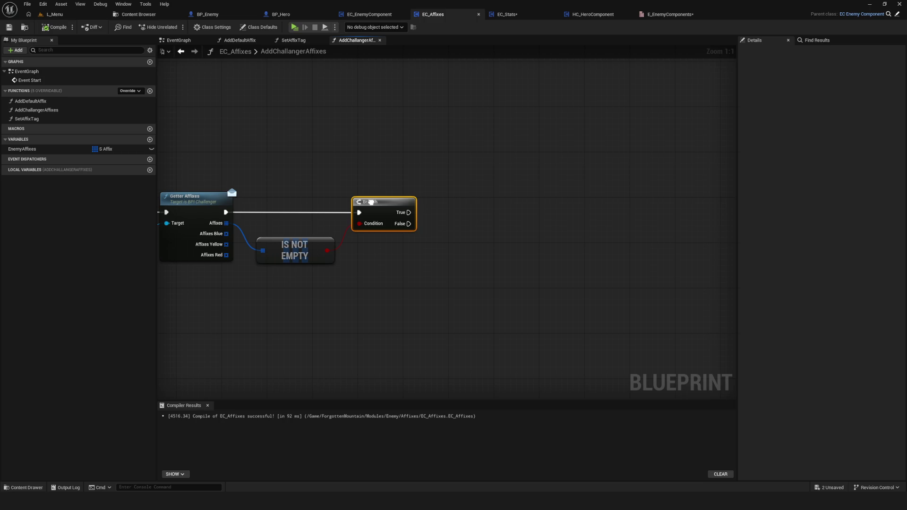
Add an Append node for Enemy Affixes and run it from the Branch's True output
mouse_move(40, 150)
mouse_down()
mouse_move(493, 237)
mouse_move(526, 235)
mouse_move(543, 214)
mouse_up()
text(add)
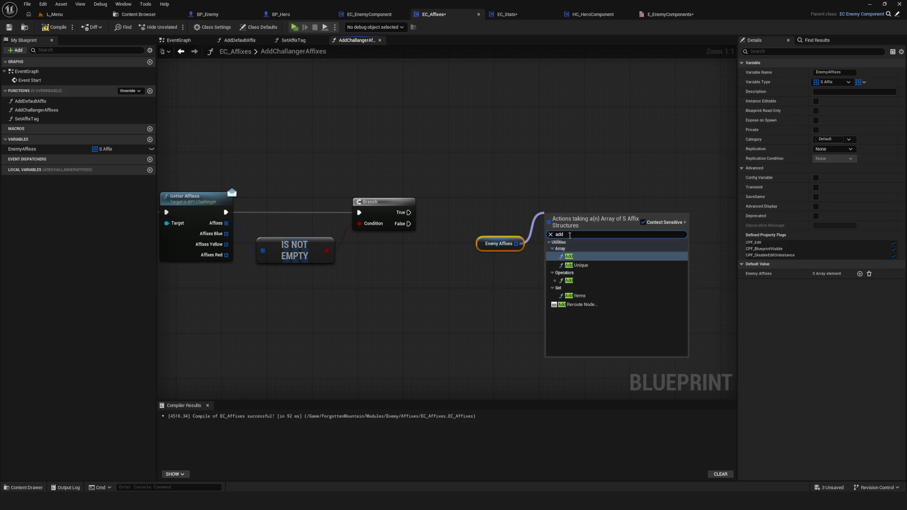
key(BackSpace)
key(BackSpace)
text(ppe)
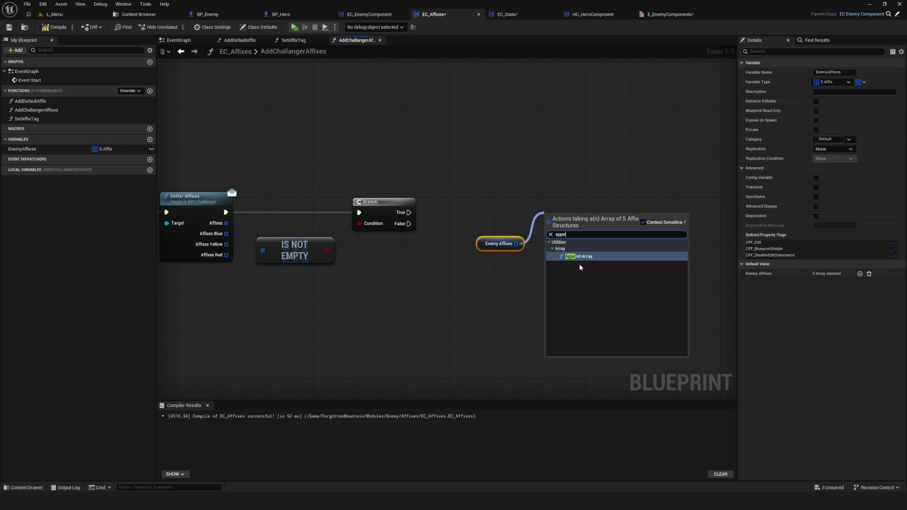
key(Return)
drag(408, 212, 584, 220)
Place Enemy Affixes beside APPEND and feed Getter Affixes' Affixes output into it
click(498, 243)
drag(498, 243, 504, 226)
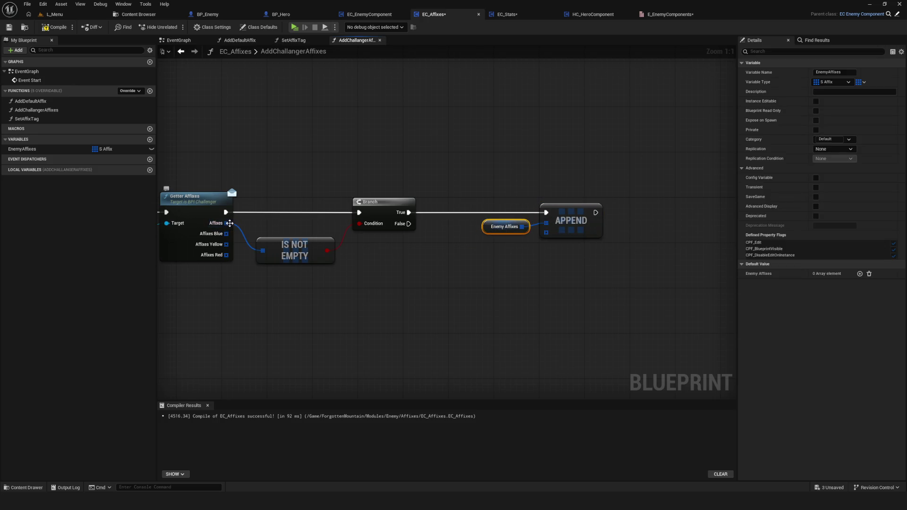
mouse_move(229, 222)
mouse_down()
mouse_move(485, 234)
mouse_move(218, 223)
mouse_move(620, 249)
mouse_move(546, 232)
mouse_up()
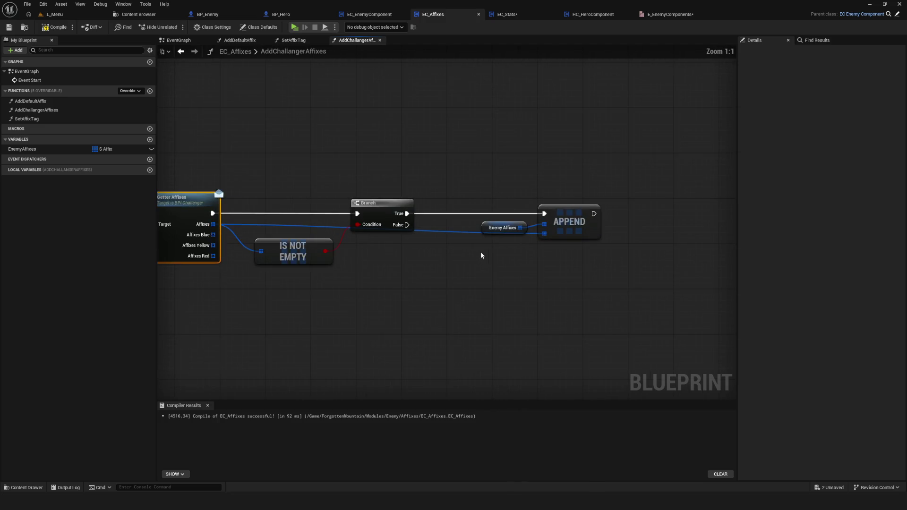
drag(481, 251, 443, 285)
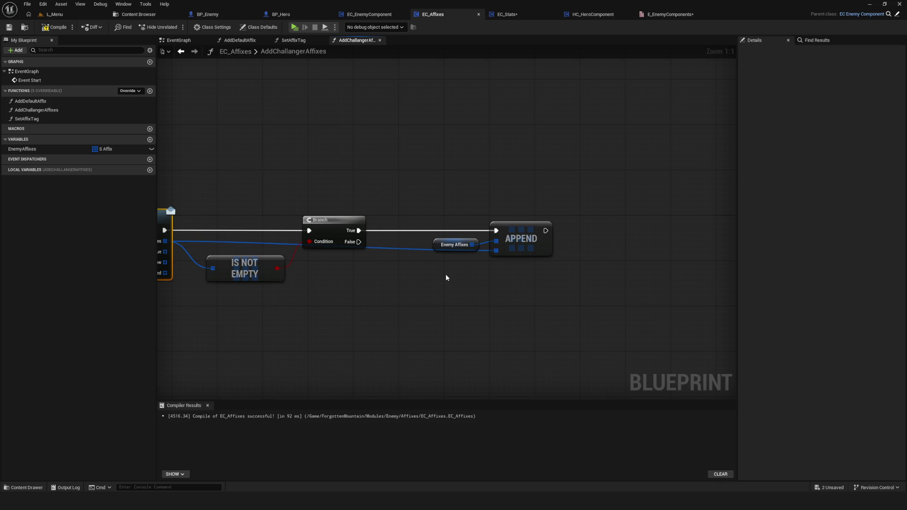
Move BP Gamemode, Get Service, Getter Affixes and APPEND into a tidier row
scroll(431, 266, down, 5)
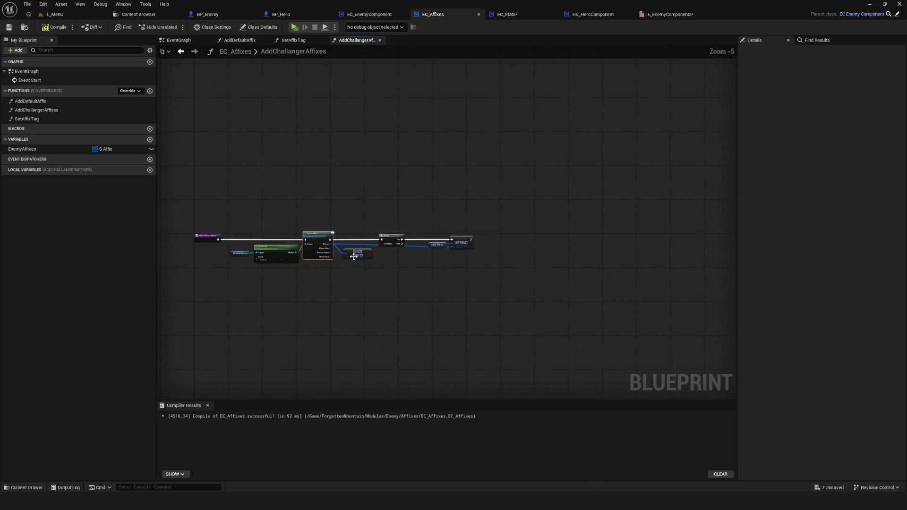
scroll(260, 251, up, 5)
click(218, 246)
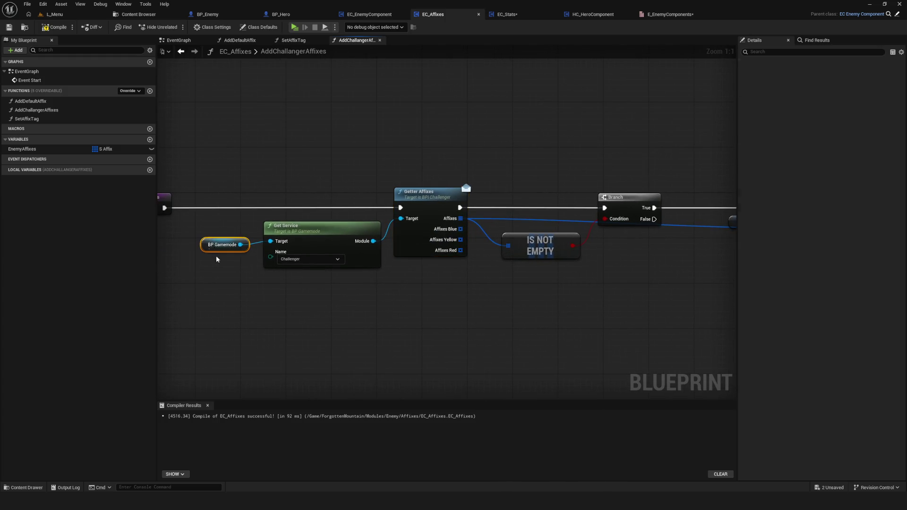
mouse_move(208, 172)
mouse_down()
mouse_move(288, 248)
mouse_move(271, 248)
mouse_up()
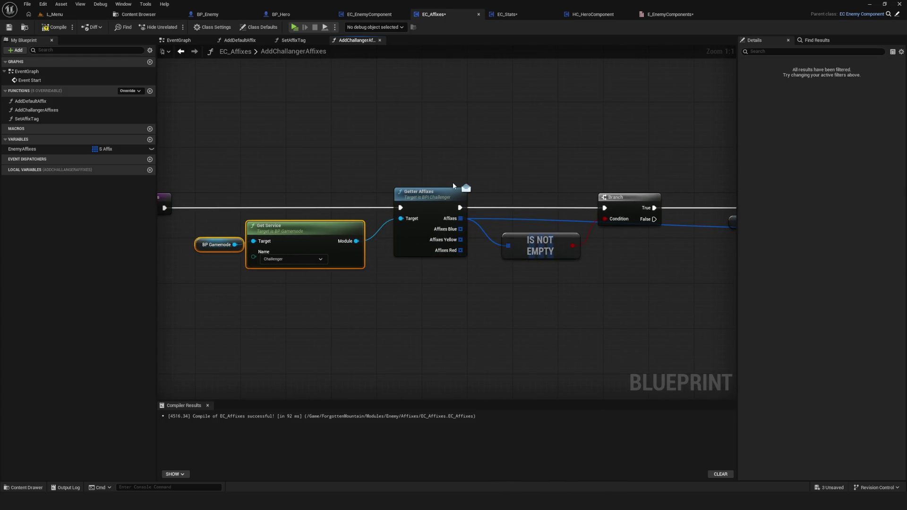
mouse_move(452, 185)
mouse_down()
mouse_move(429, 193)
mouse_move(451, 185)
mouse_up()
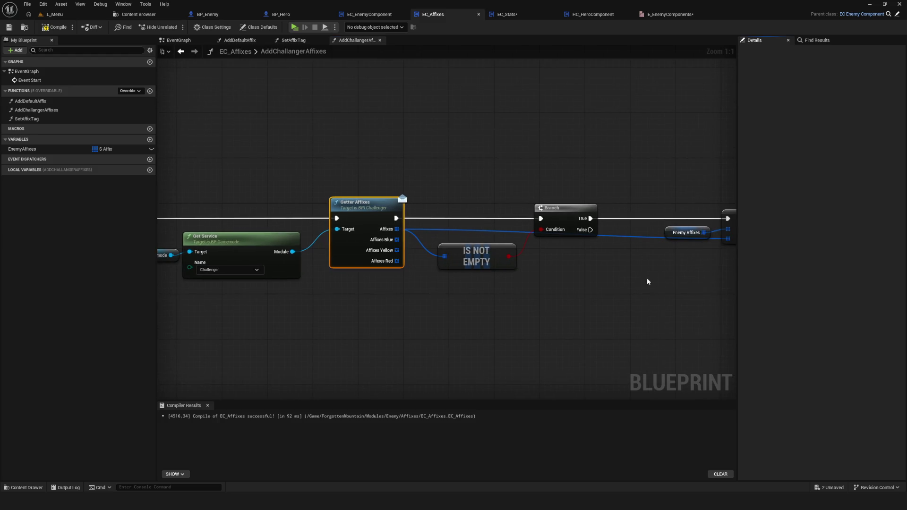
drag(647, 278, 486, 289)
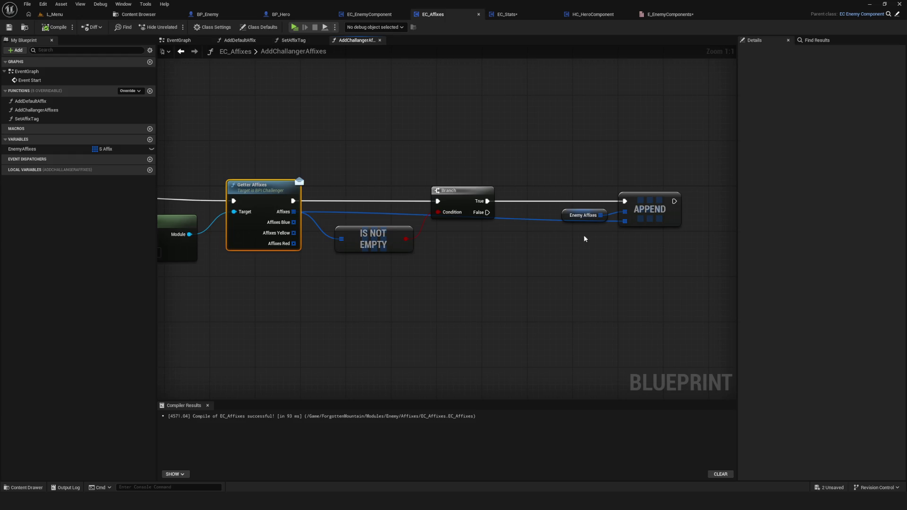
drag(584, 239, 619, 198)
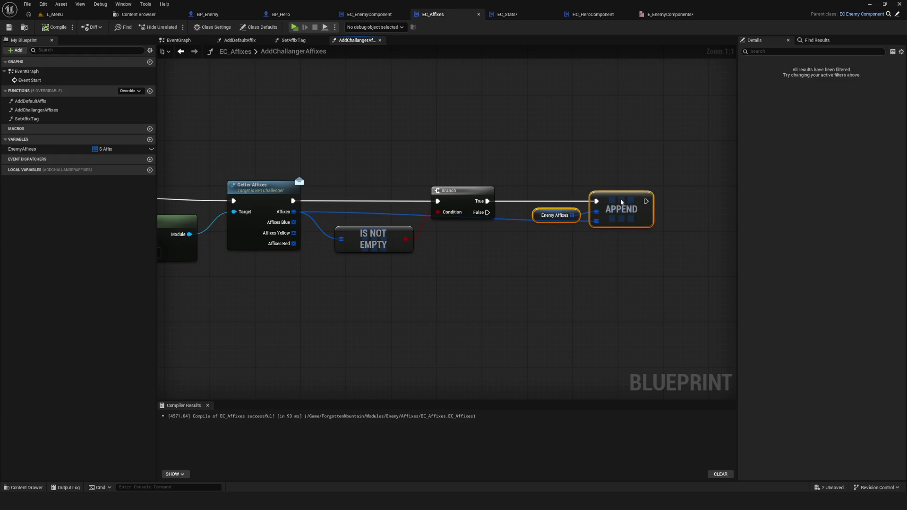
Reposition the Enemy Affixes node down and left, then check the function's start and end
scroll(439, 255, down, 3)
scroll(599, 197, up, 5)
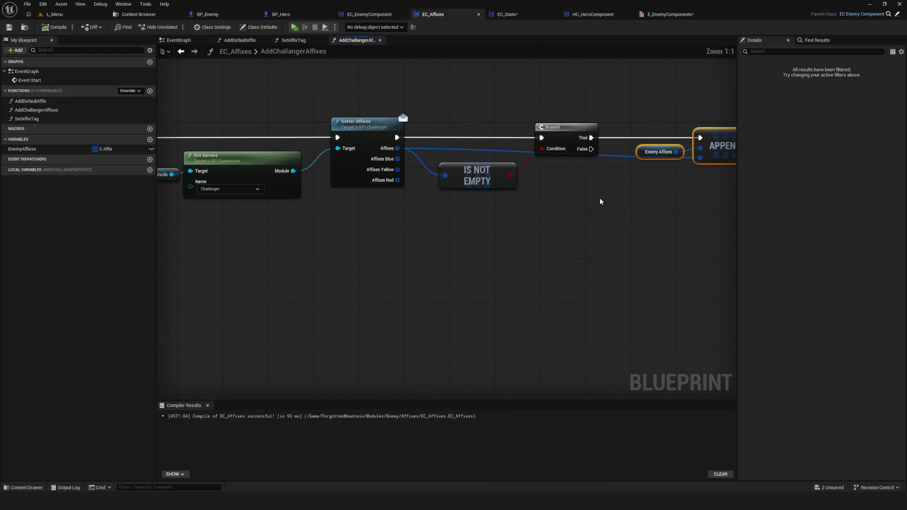
scroll(413, 257, down, 2)
scroll(351, 280, up, 1)
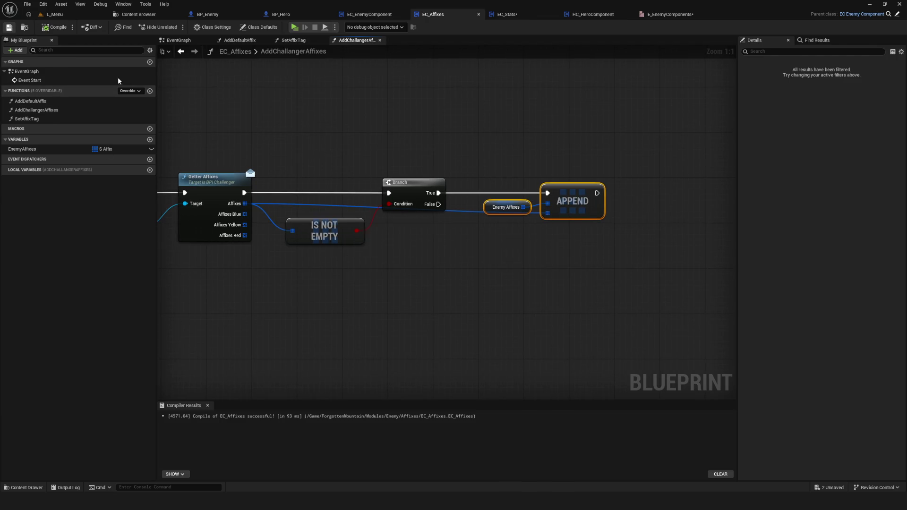
scroll(492, 261, down, 1)
scroll(492, 261, up, 1)
click(492, 216)
drag(491, 223, 482, 233)
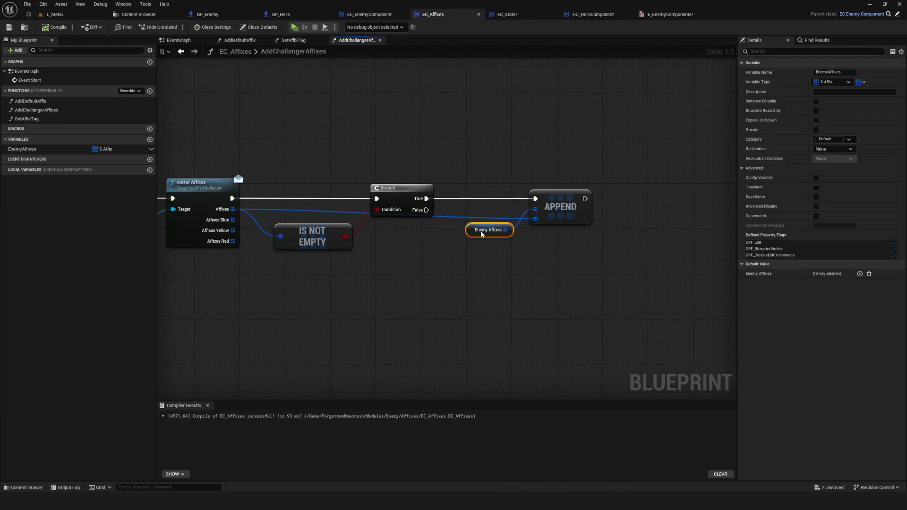
mouse_move(530, 251)
mouse_down()
mouse_move(639, 255)
mouse_move(692, 268)
mouse_move(653, 277)
mouse_move(623, 271)
mouse_move(749, 271)
mouse_up()
click(188, 258)
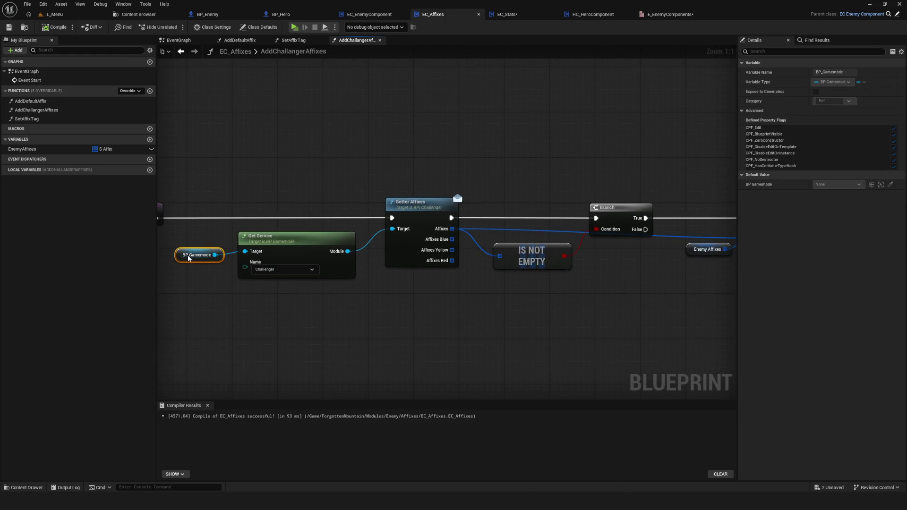
drag(684, 273, 458, 271)
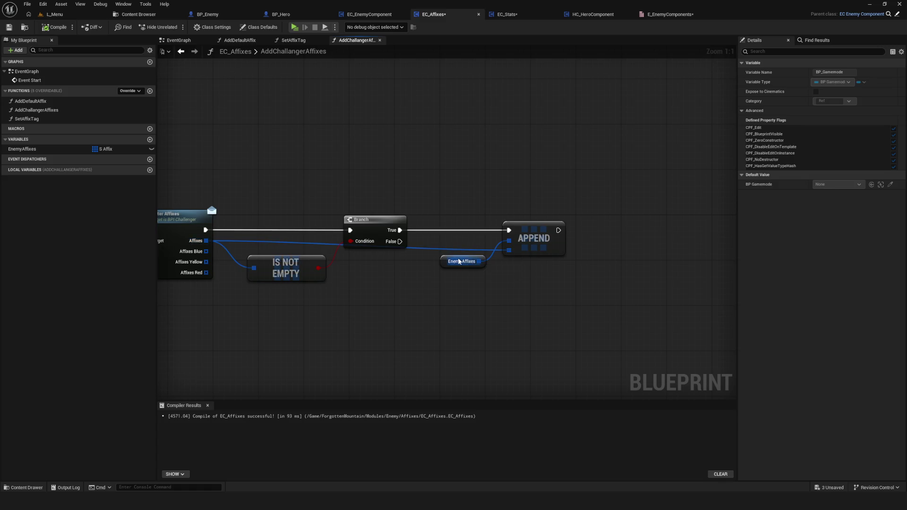
Save EC_Affixes, then select Enemy Affixes, APPEND and Branch together to review them
key(ctrl+s)
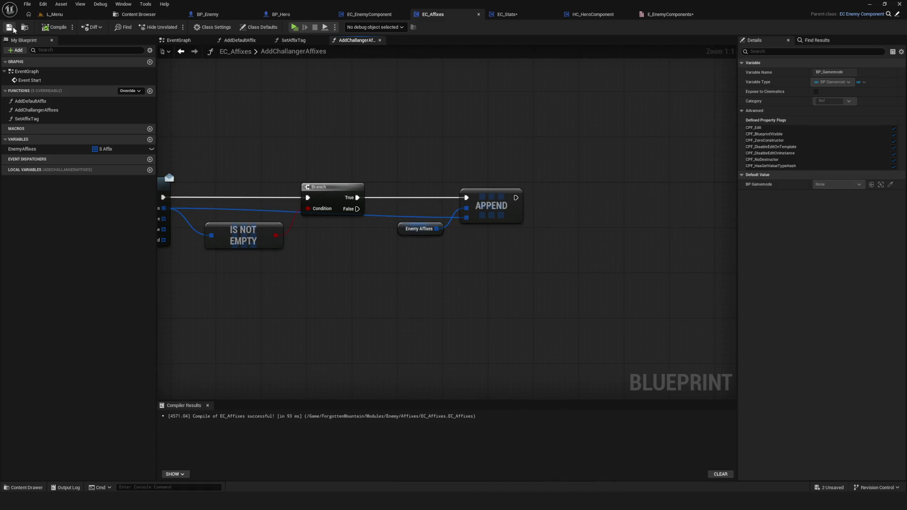
scroll(382, 230, down, 8)
scroll(381, 226, up, 8)
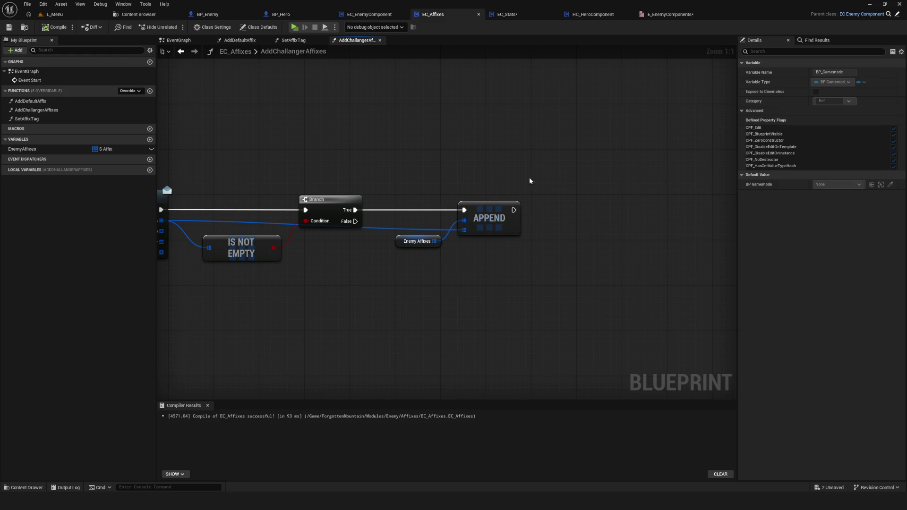
drag(442, 172, 526, 274)
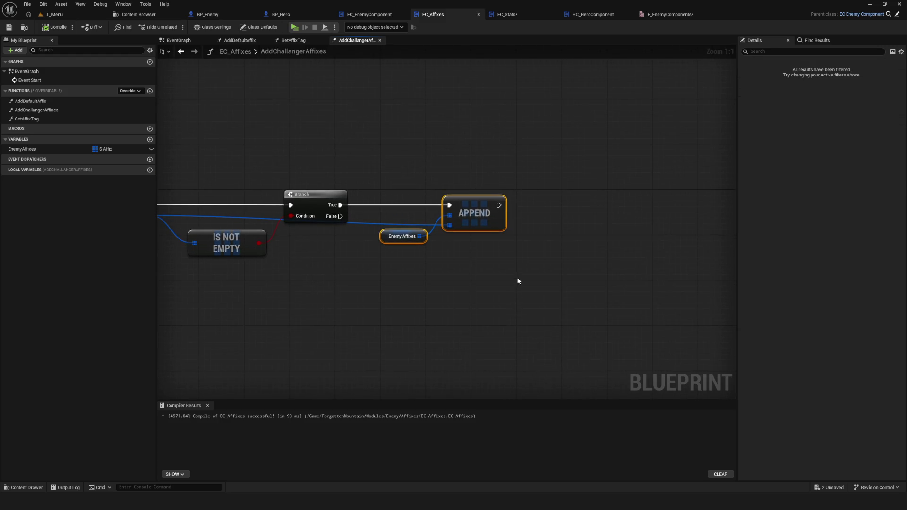
drag(284, 162, 385, 263)
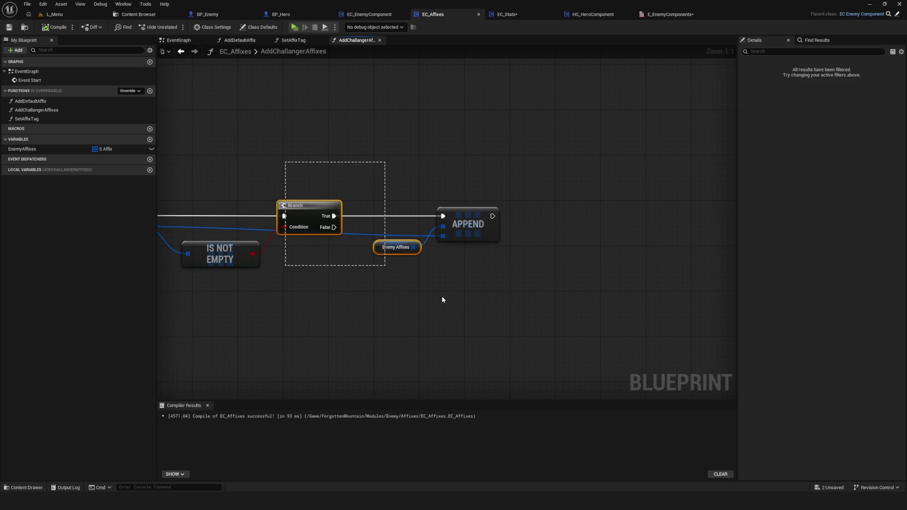
drag(419, 297, 417, 298)
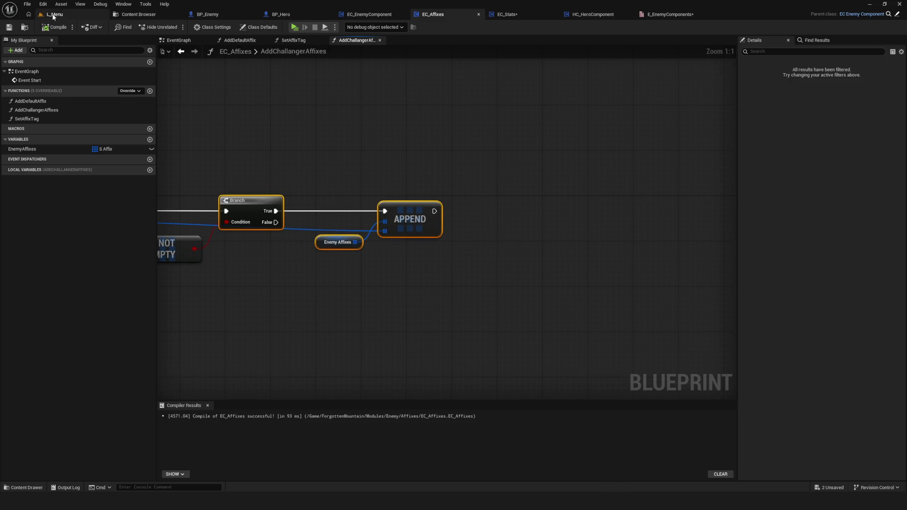
mouse_move(544, 192)
mouse_down()
mouse_move(813, 203)
mouse_move(708, 211)
mouse_move(585, 202)
mouse_up()
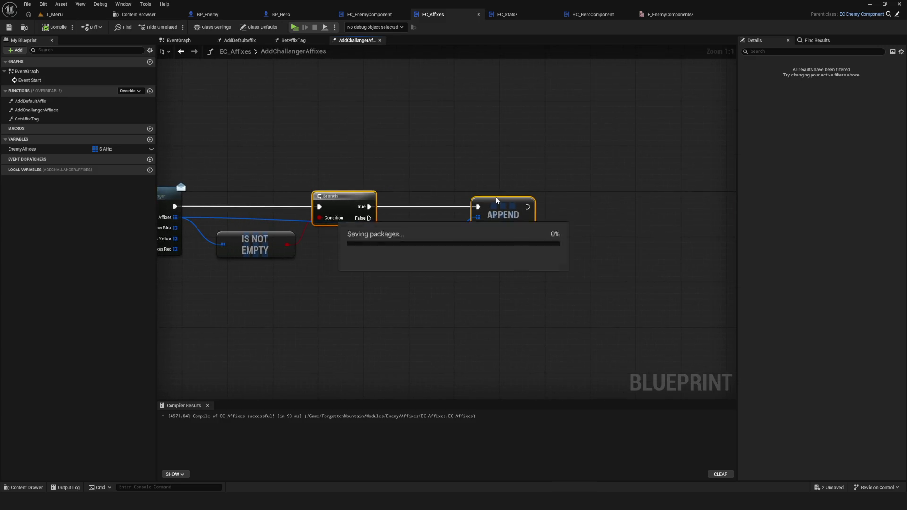
drag(504, 203, 467, 202)
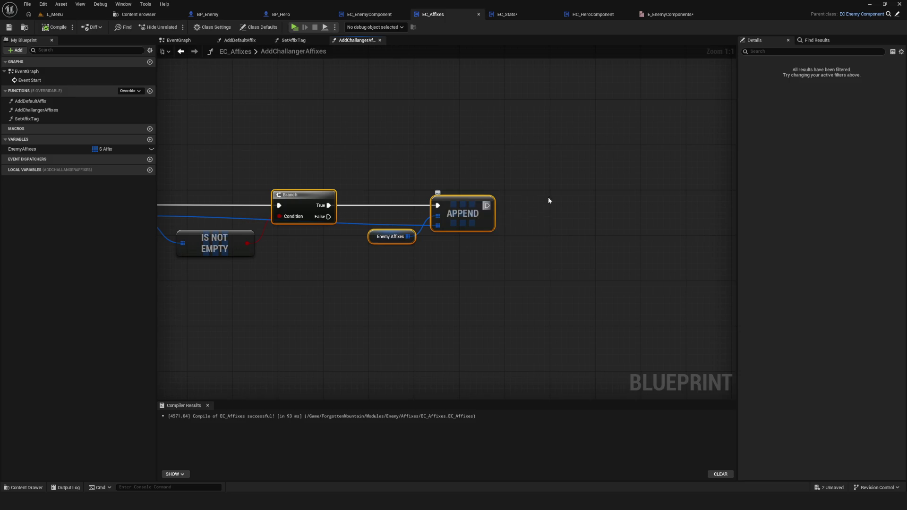
Review the Getter Affixes, Is Not Empty, Branch and Append chain, then compile
drag(307, 212, 550, 203)
scroll(410, 226, down, 5)
scroll(410, 226, up, 2)
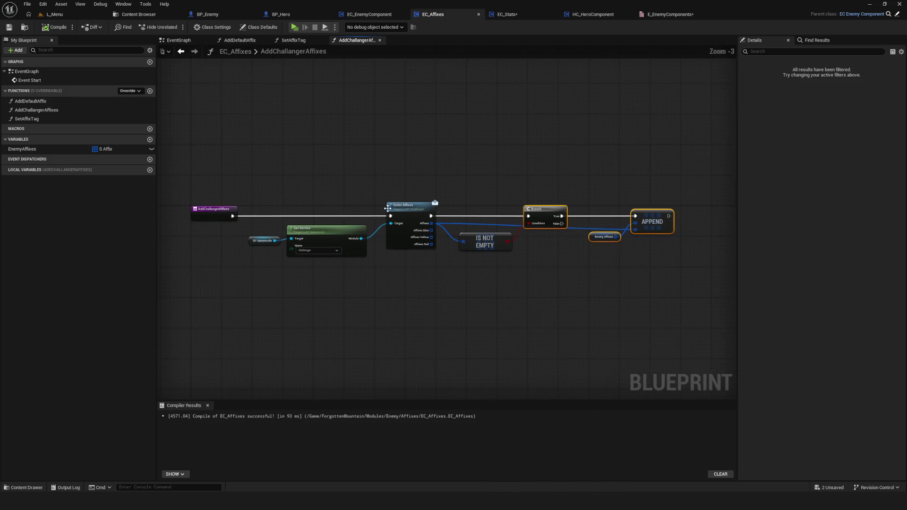
mouse_move(257, 169)
mouse_down()
mouse_move(351, 267)
mouse_move(522, 283)
mouse_move(304, 181)
mouse_up()
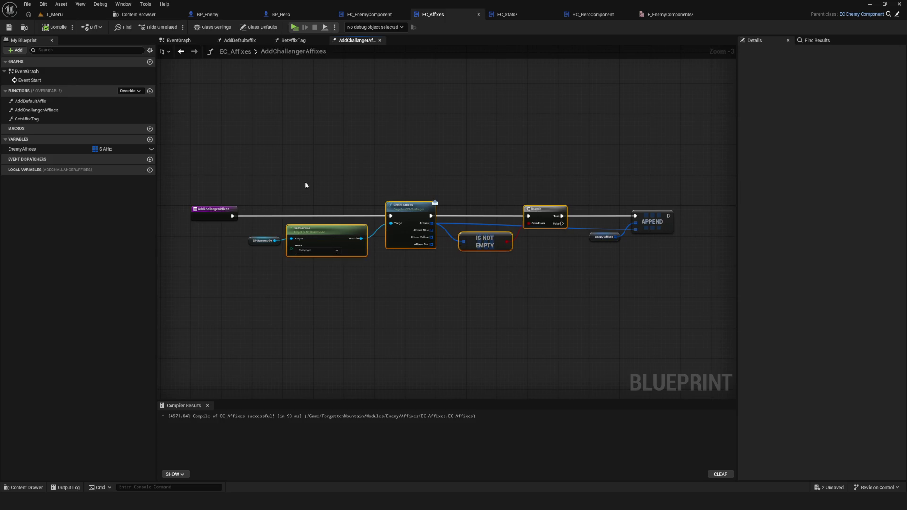
click(559, 281)
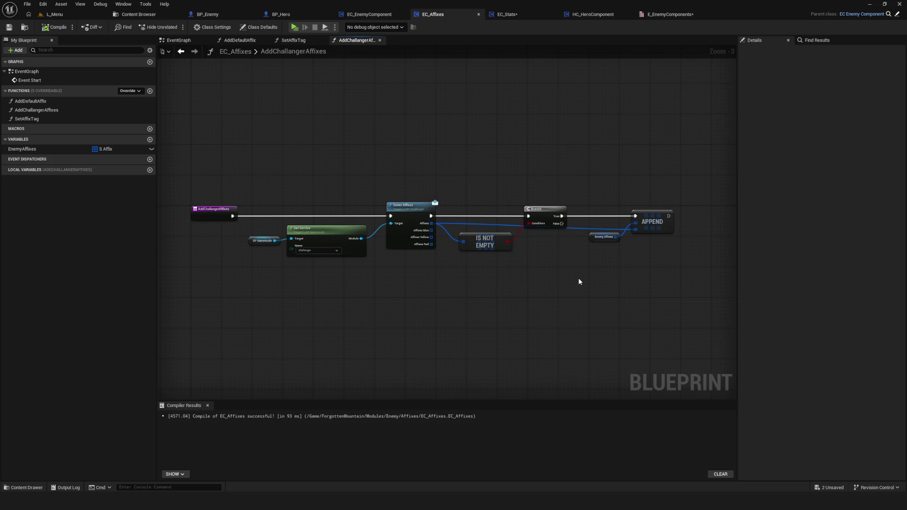
mouse_move(551, 279)
mouse_down()
mouse_move(364, 183)
mouse_move(569, 296)
mouse_move(498, 282)
mouse_move(513, 296)
mouse_move(419, 271)
mouse_up()
click(540, 286)
scroll(402, 265, up, 3)
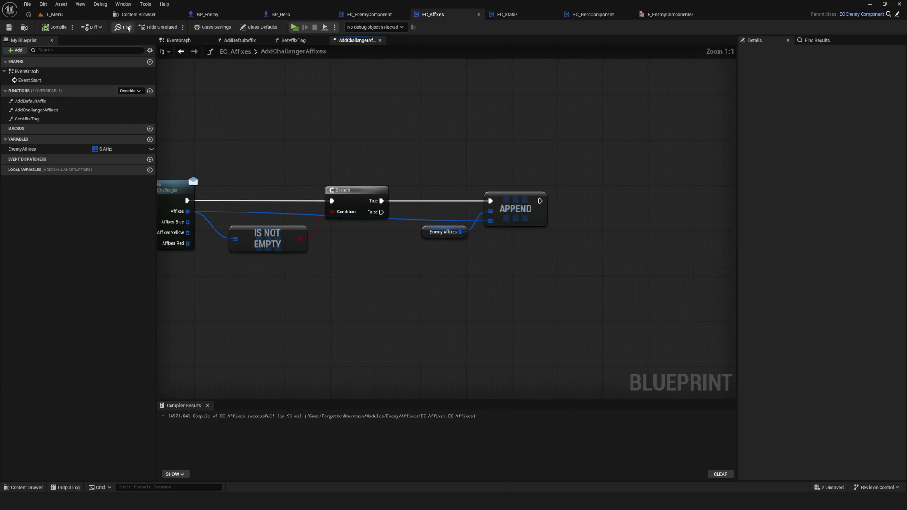
click(56, 28)
Inspect the Branch node and save the EC_Affixes Blueprint
scroll(525, 162, down, 7)
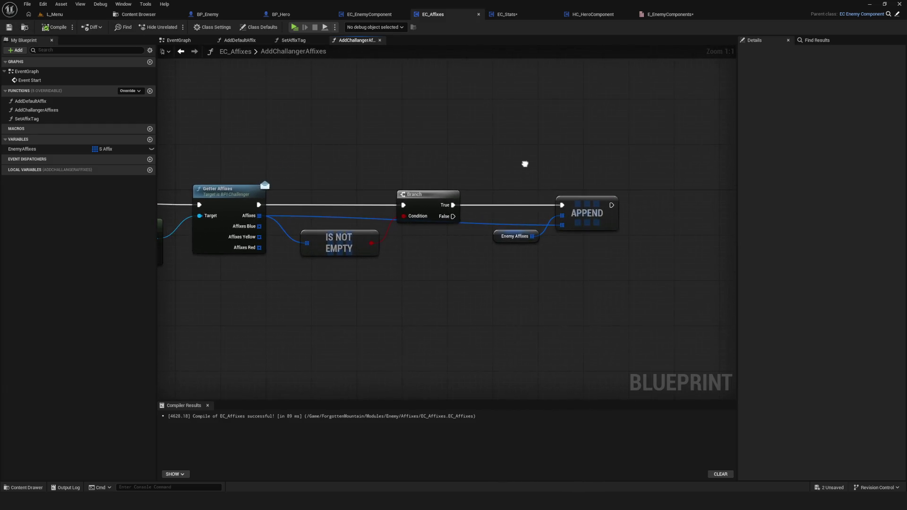
scroll(465, 196, up, 6)
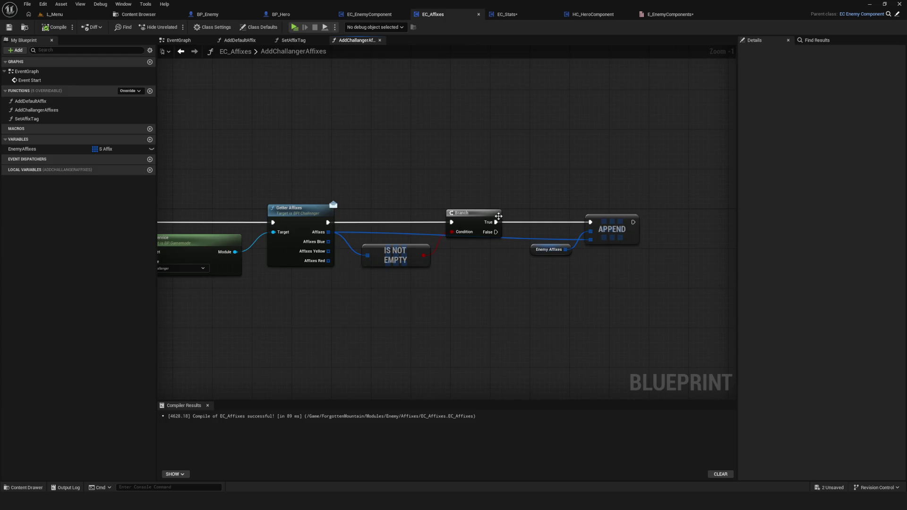
drag(486, 246, 408, 248)
mouse_move(424, 163)
mouse_down()
mouse_move(378, 256)
mouse_move(405, 216)
mouse_move(398, 231)
mouse_move(367, 209)
mouse_up()
click(376, 201)
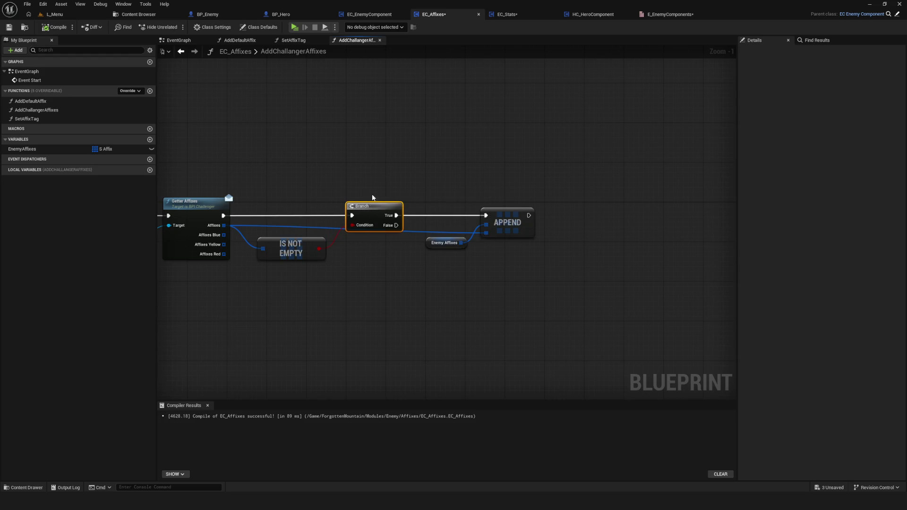
click(356, 158)
drag(399, 202, 369, 256)
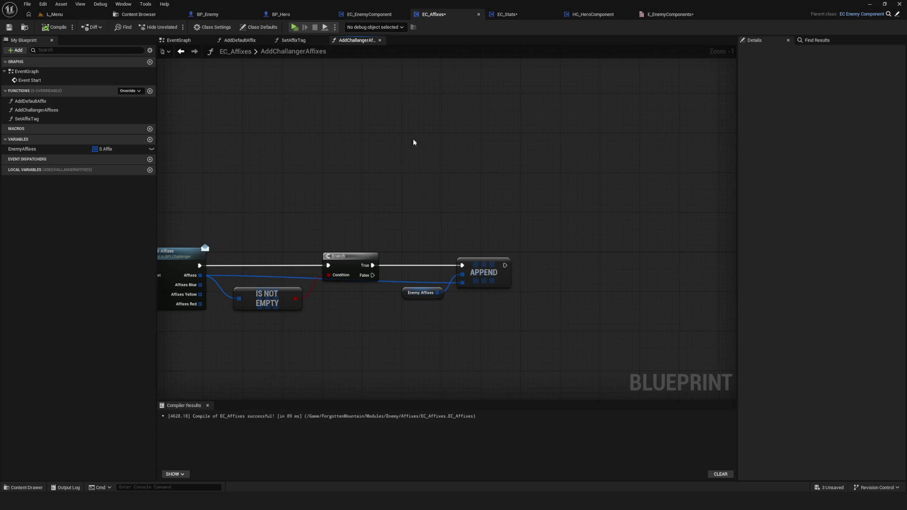
drag(464, 228, 501, 196)
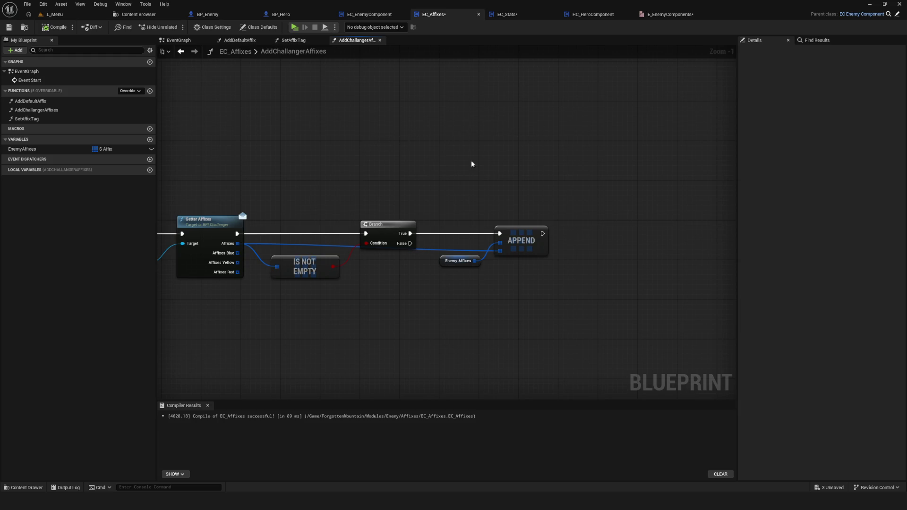
key(ctrl+s)
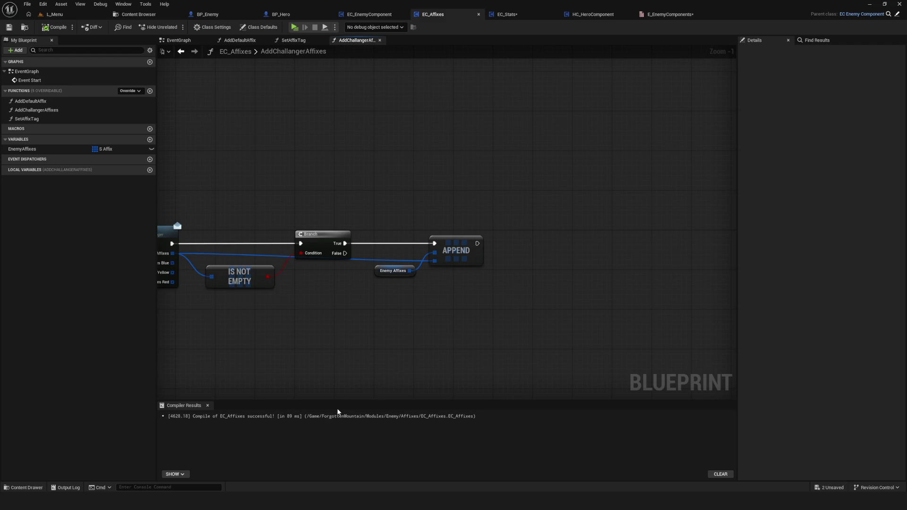
drag(424, 323, 361, 322)
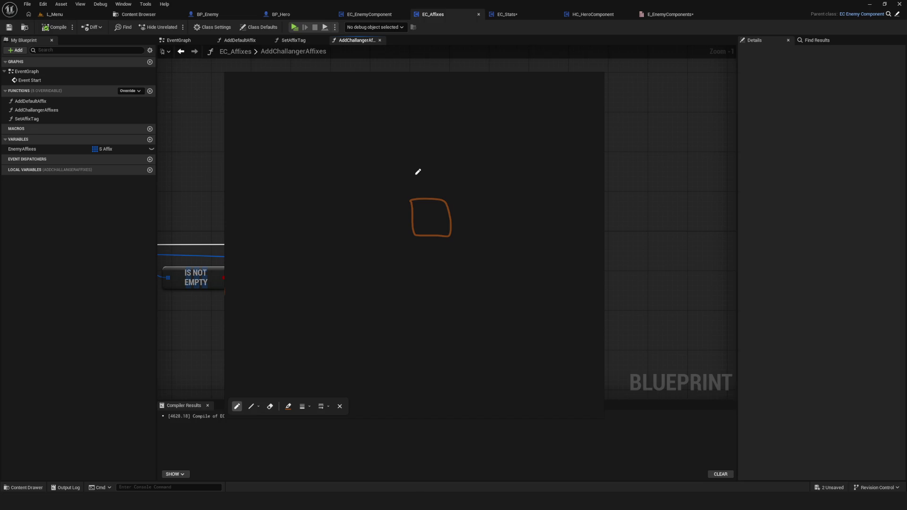
Write 99, 90 and 50 around the sketched square, circling 99 and linking 50 to 90
mouse_move(417, 171)
mouse_down()
mouse_move(413, 183)
mouse_move(423, 185)
mouse_up()
drag(401, 300, 392, 318)
mouse_move(407, 301)
mouse_down()
mouse_move(446, 312)
mouse_move(454, 302)
mouse_move(434, 326)
mouse_up()
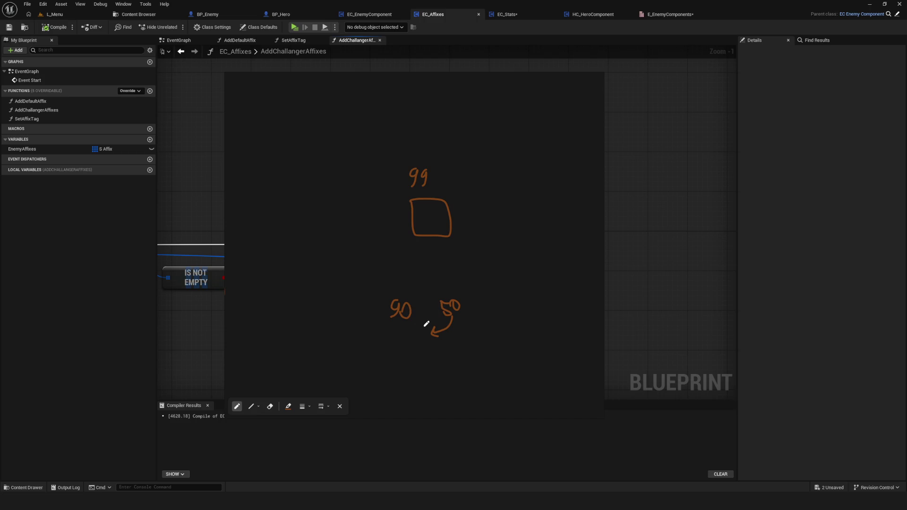
mouse_move(426, 154)
mouse_down()
mouse_move(434, 200)
mouse_move(442, 163)
mouse_up()
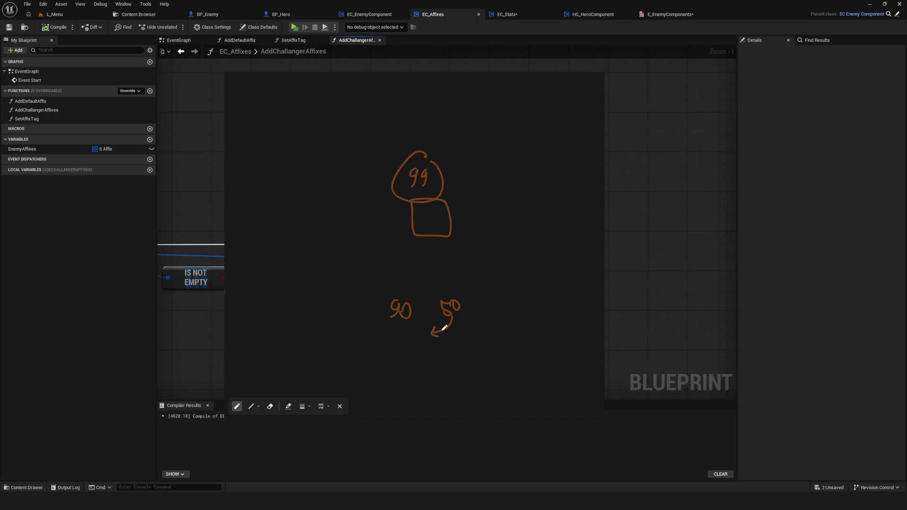
drag(440, 282, 388, 336)
mouse_move(461, 310)
mouse_down()
mouse_move(484, 308)
mouse_move(485, 263)
mouse_move(504, 263)
mouse_up()
Hide the sketch, save the Blueprint and bring Getter Affixes into view
click(579, 78)
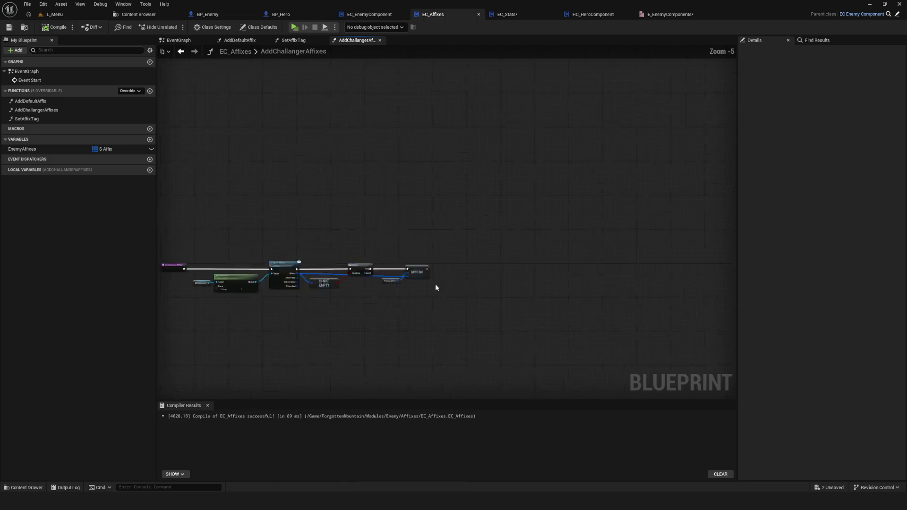
key(ctrl+s)
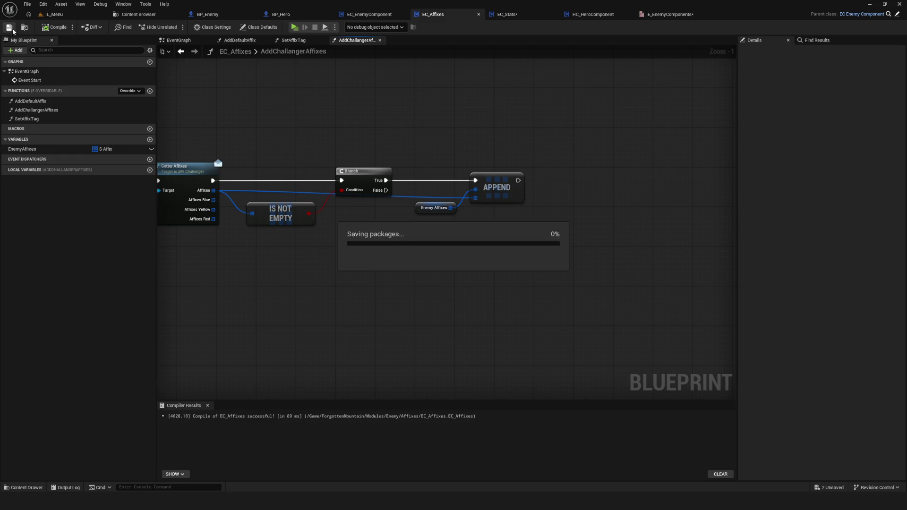
scroll(462, 239, up, 1)
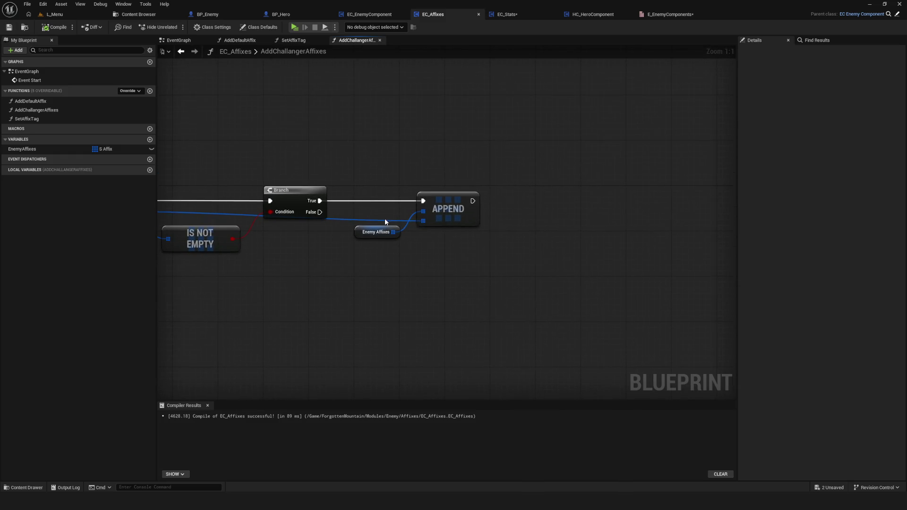
drag(406, 220, 598, 239)
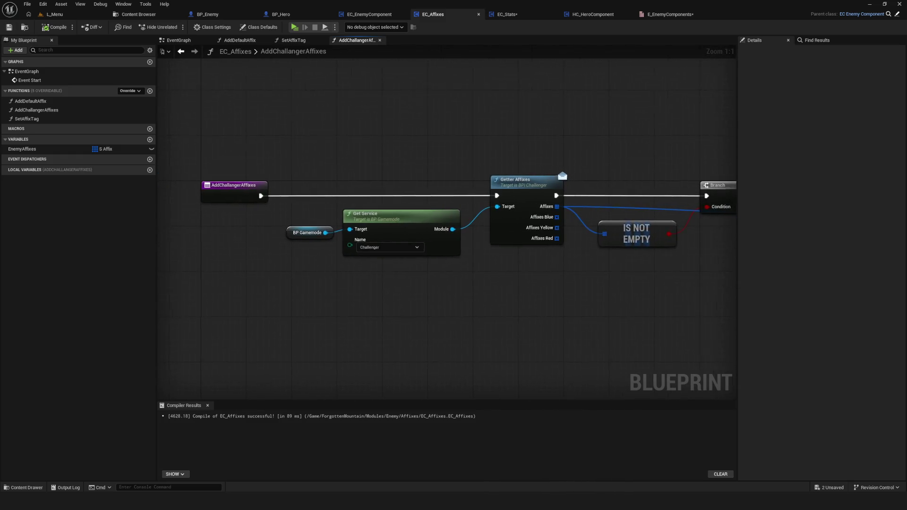
scroll(603, 229, down, 3)
scroll(541, 247, up, 3)
mouse_move(542, 247)
mouse_down()
mouse_move(389, 263)
mouse_move(505, 266)
mouse_move(464, 257)
mouse_move(423, 228)
mouse_move(405, 257)
mouse_up()
scroll(397, 266, down, 3)
scroll(391, 259, up, 3)
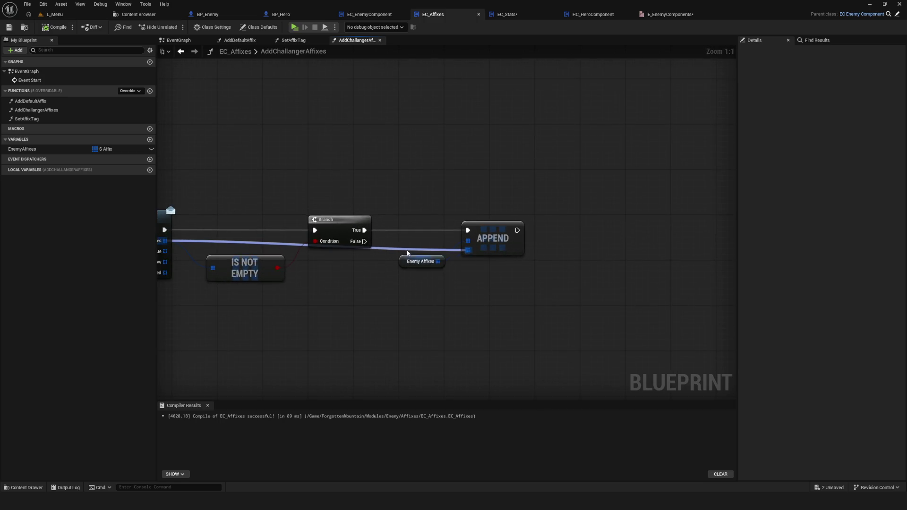
Frame and select every node of AddChallangerAffixes, then switch to the EventGraph
drag(407, 254, 378, 270)
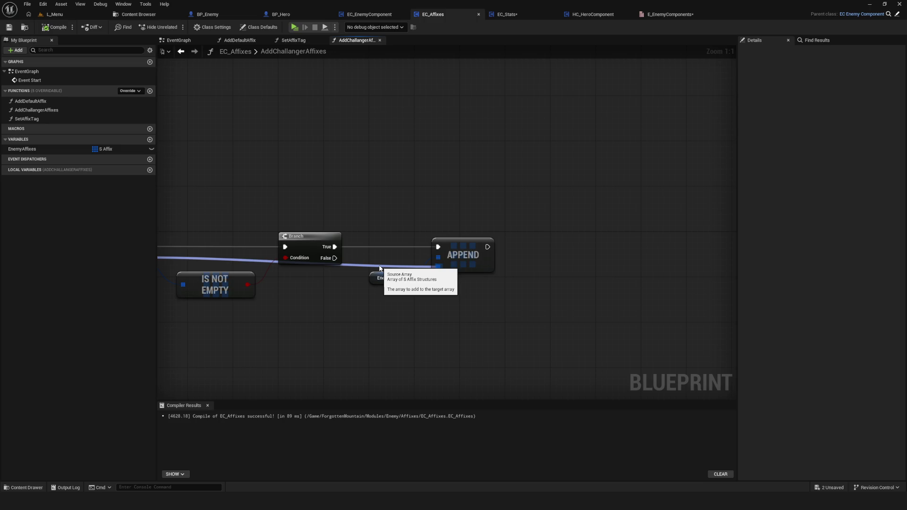
mouse_move(379, 268)
mouse_down()
mouse_move(401, 257)
mouse_move(415, 266)
mouse_move(405, 277)
mouse_move(411, 285)
mouse_up()
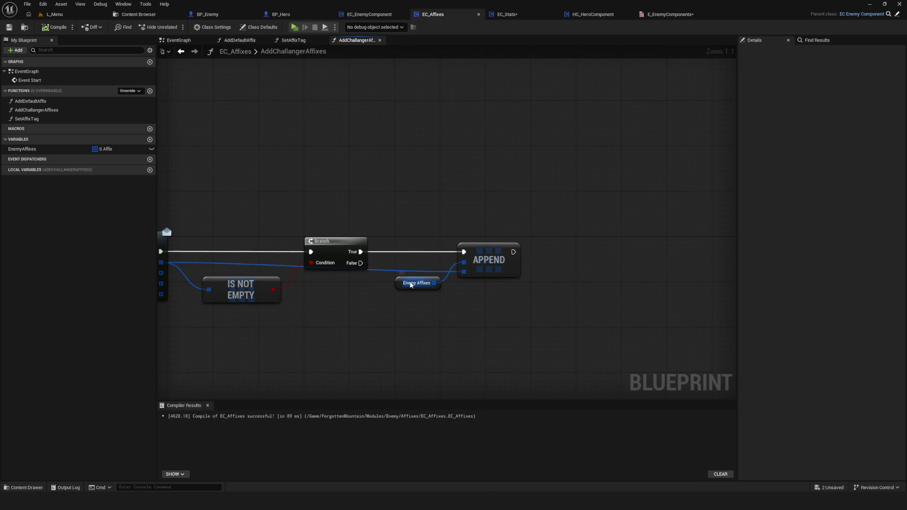
scroll(421, 275, down, 2)
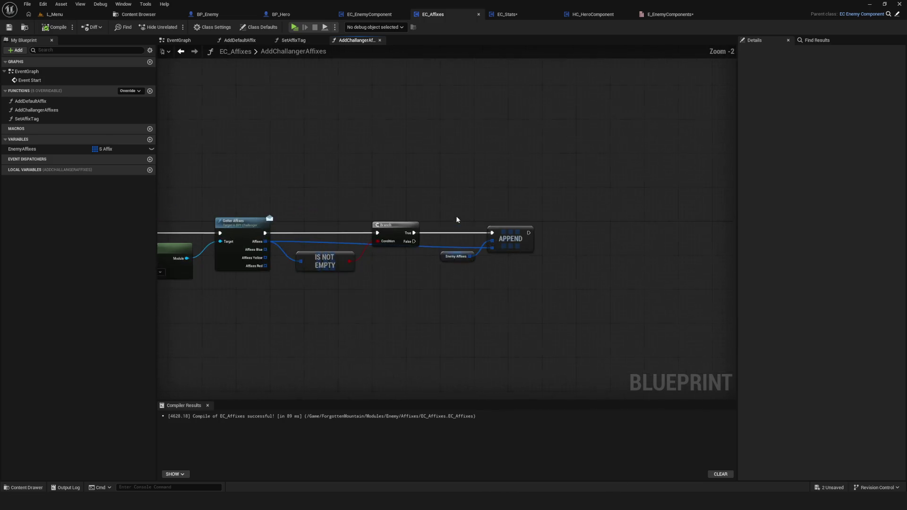
mouse_move(456, 219)
mouse_down()
mouse_move(732, 208)
mouse_move(469, 178)
mouse_up()
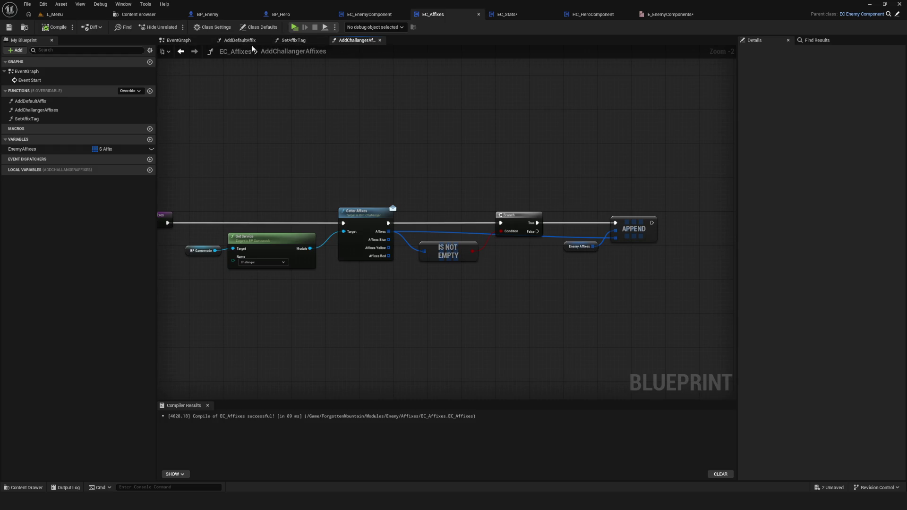
drag(505, 239, 427, 241)
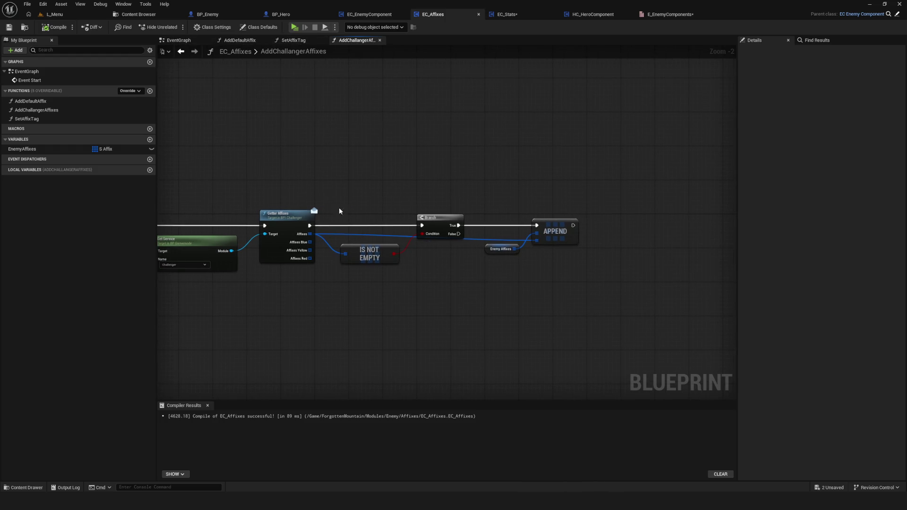
drag(222, 131, 377, 123)
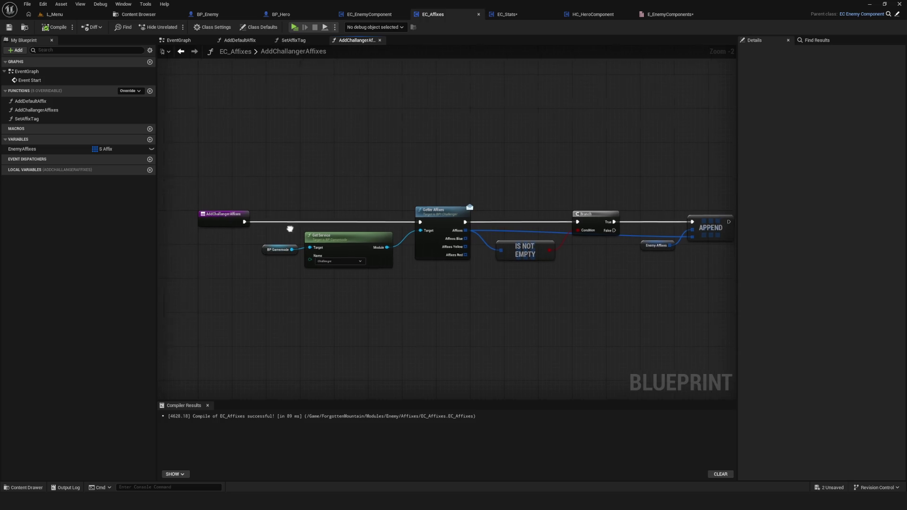
drag(198, 153, 718, 291)
drag(587, 249, 443, 228)
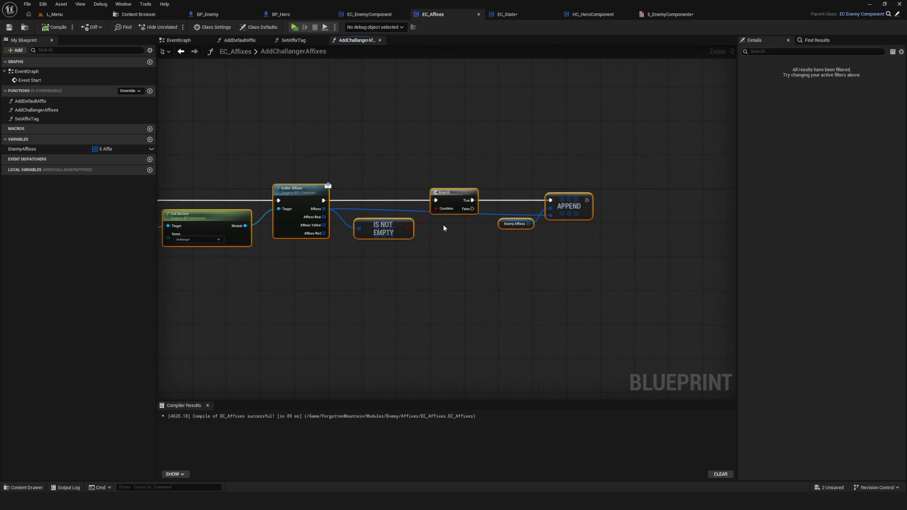
click(178, 40)
Select the Add Default Affix and Add Challanger Affixes calls following Event Start
mouse_move(381, 156)
mouse_down()
mouse_move(555, 257)
mouse_move(569, 256)
mouse_up()
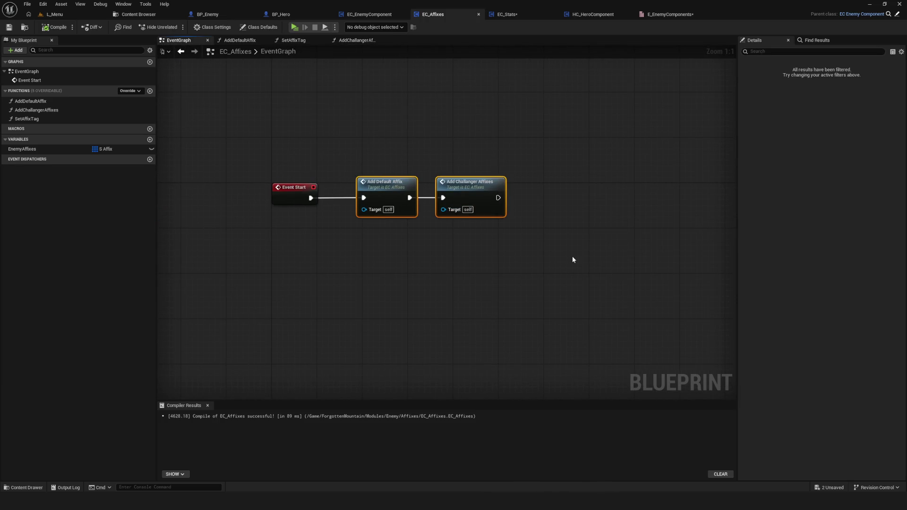
drag(380, 132, 397, 346)
drag(459, 122, 486, 317)
mouse_move(503, 267)
mouse_down()
mouse_move(439, 313)
mouse_move(370, 300)
mouse_up()
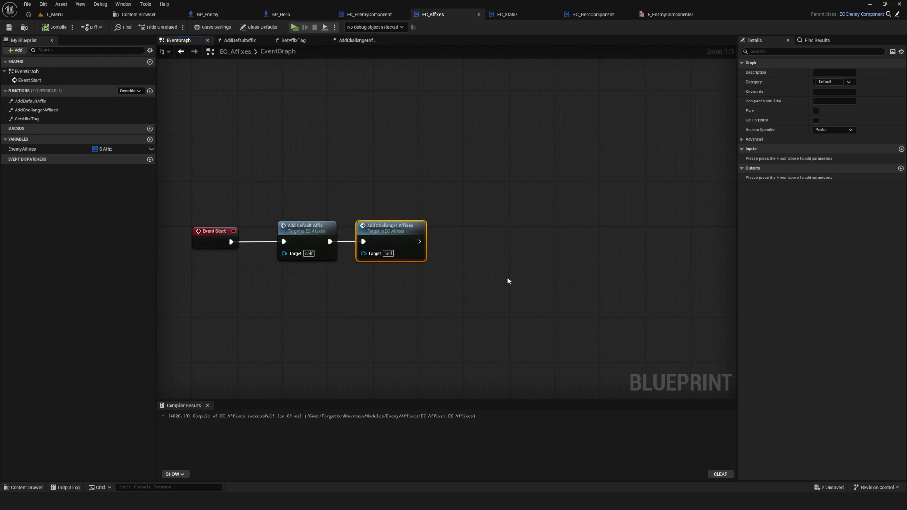
drag(440, 259, 396, 251)
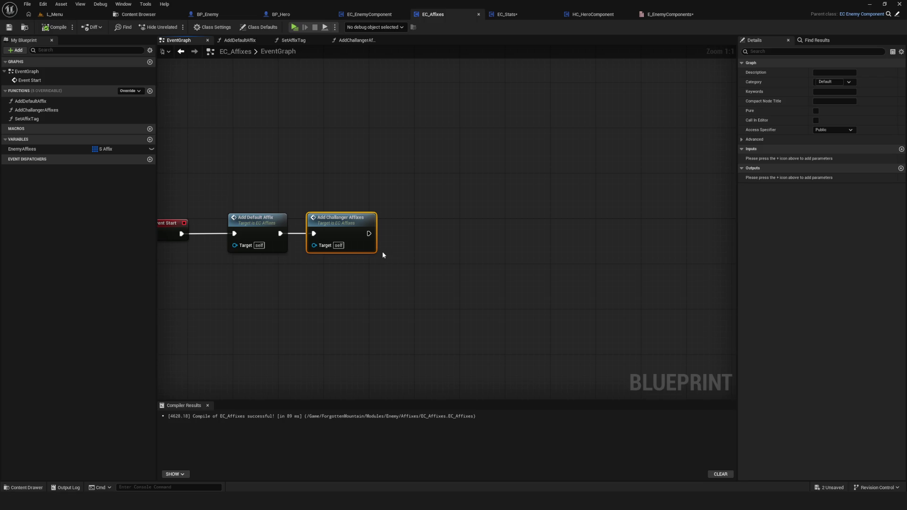
drag(383, 256, 451, 265)
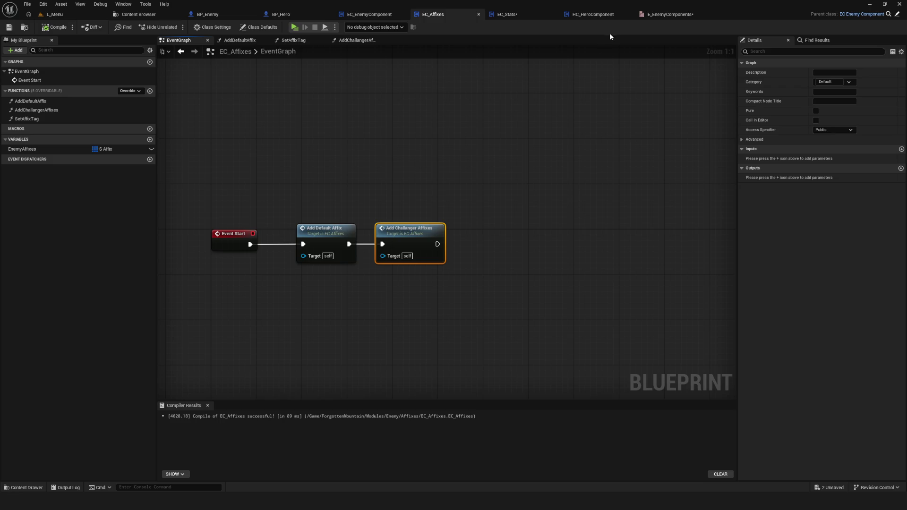
Check the AddDefaultAffix graph, then open AddChallangerAffixes and select its Enemy Affixes node
double_click(326, 237)
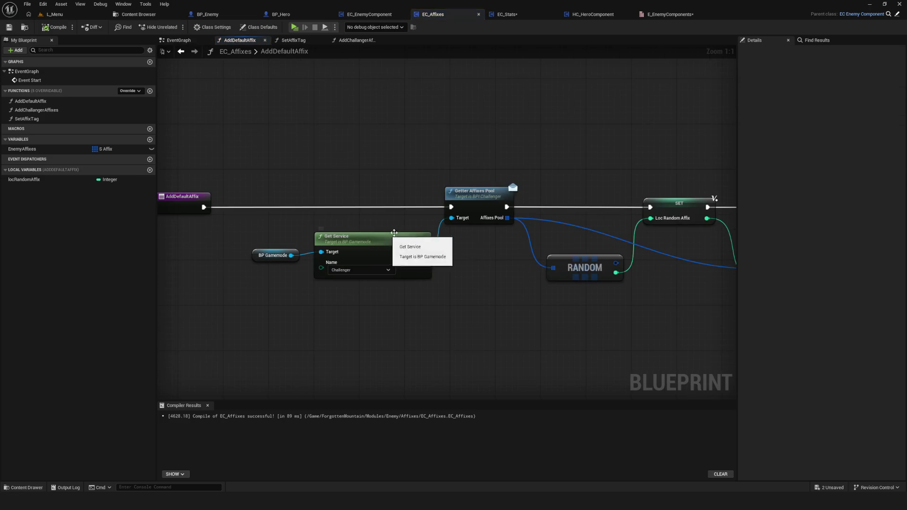
drag(373, 151, 482, 228)
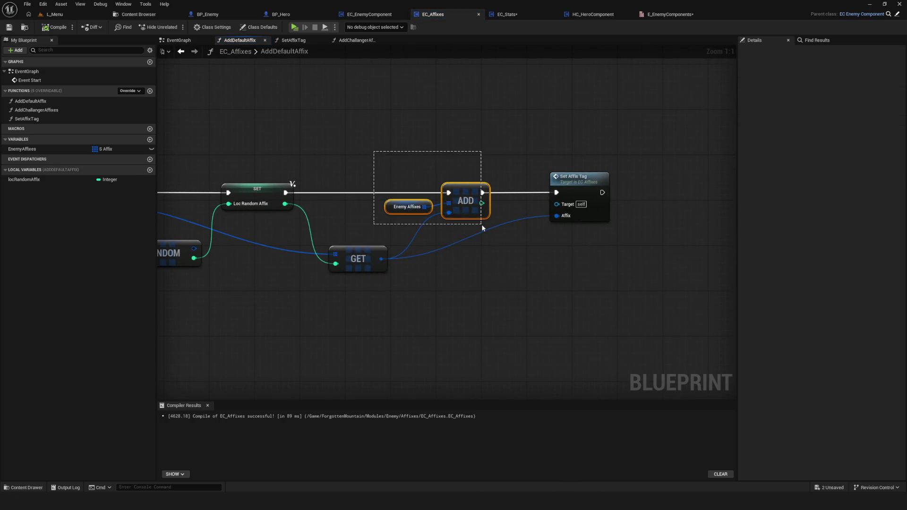
click(180, 51)
double_click(416, 236)
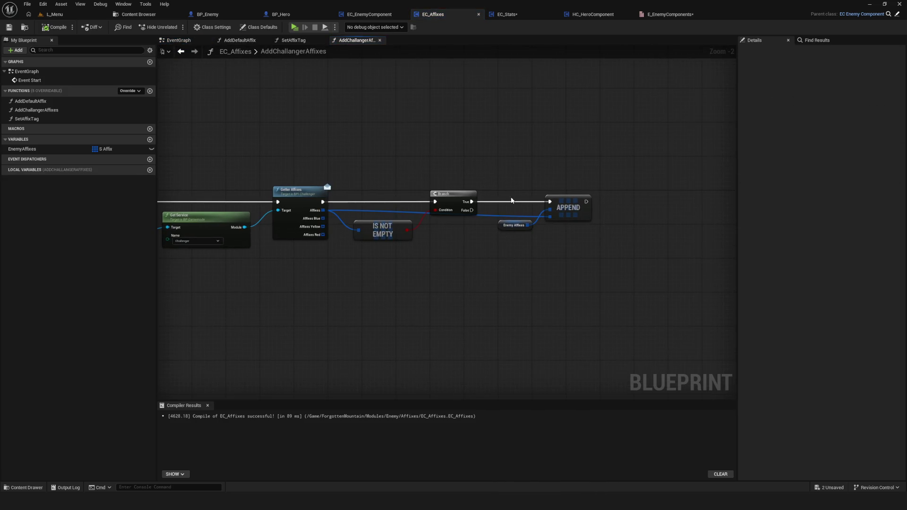
mouse_move(511, 200)
mouse_down()
mouse_move(557, 270)
mouse_move(520, 263)
mouse_up()
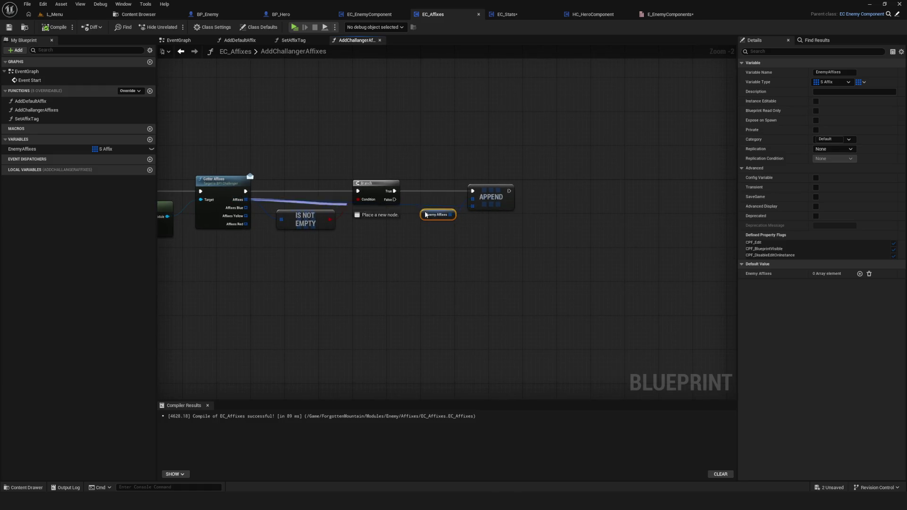
Loop over the appended affixes with a For Each Loop that calls Set Affix Tag
mouse_move(425, 214)
mouse_down()
mouse_move(622, 265)
mouse_move(609, 281)
mouse_move(593, 231)
mouse_up()
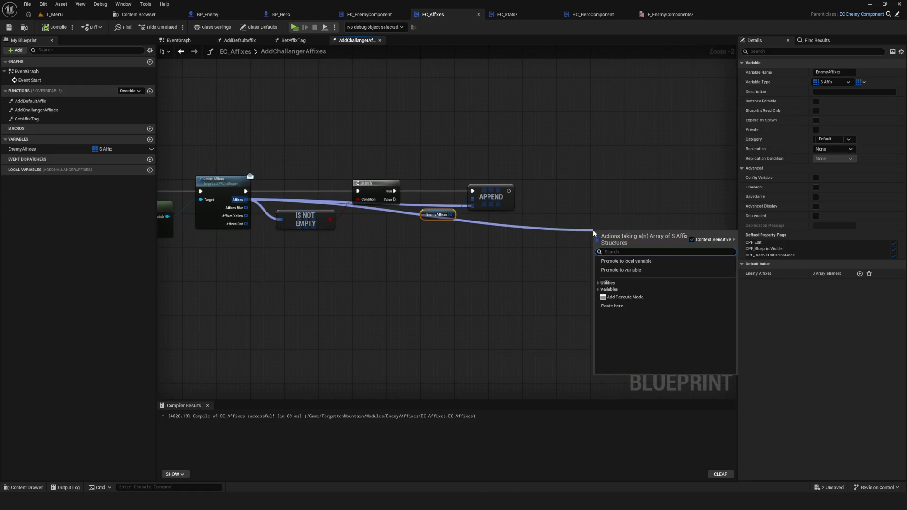
text(fo)
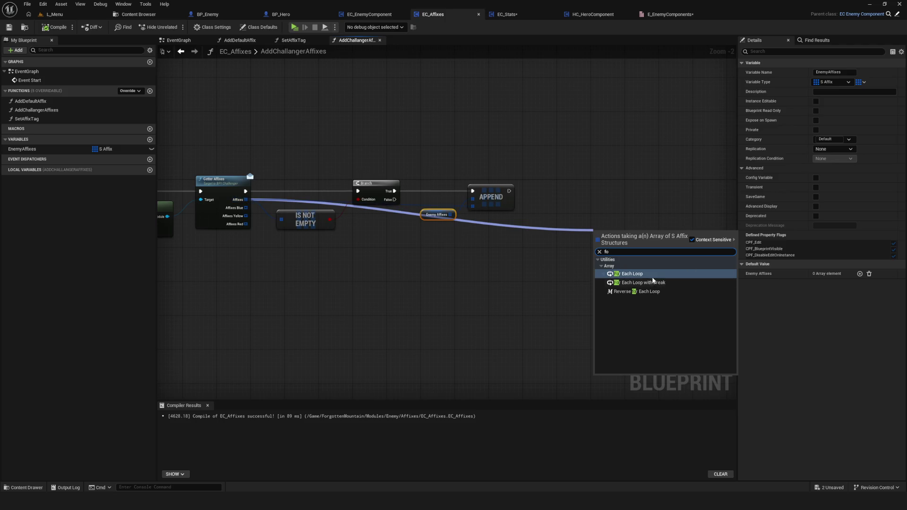
key(Return)
scroll(518, 192, up, 2)
mouse_move(508, 191)
mouse_down()
mouse_move(576, 197)
mouse_move(584, 180)
mouse_up()
click(49, 110)
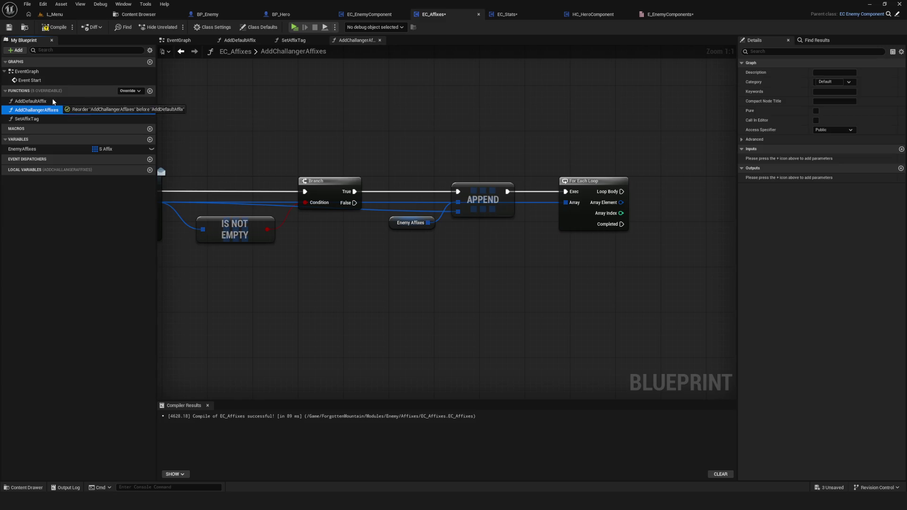
drag(30, 119, 661, 188)
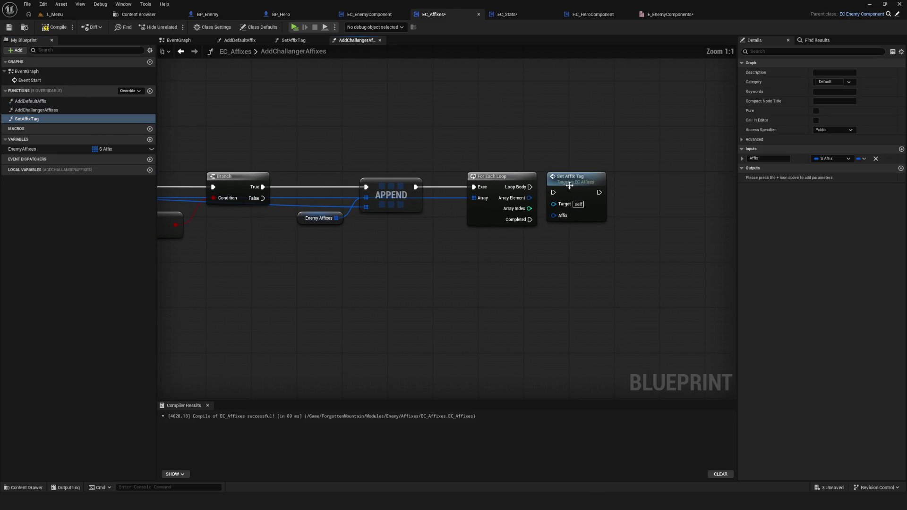
mouse_move(587, 181)
mouse_down()
mouse_move(530, 187)
mouse_move(587, 204)
mouse_up()
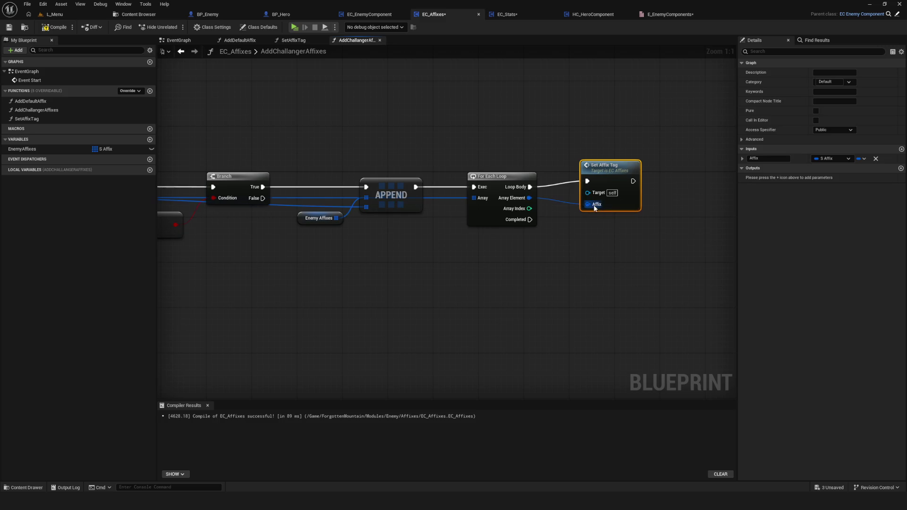
Compile, review the finished AddChallangerAffixes graph, and go back to the EventGraph
click(54, 26)
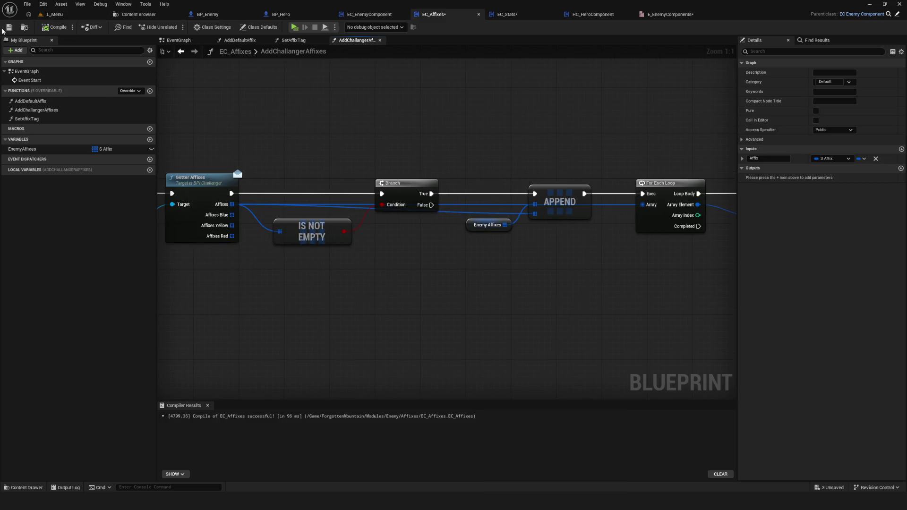
mouse_move(687, 237)
mouse_down()
mouse_move(590, 233)
mouse_move(559, 220)
mouse_up()
key(Home)
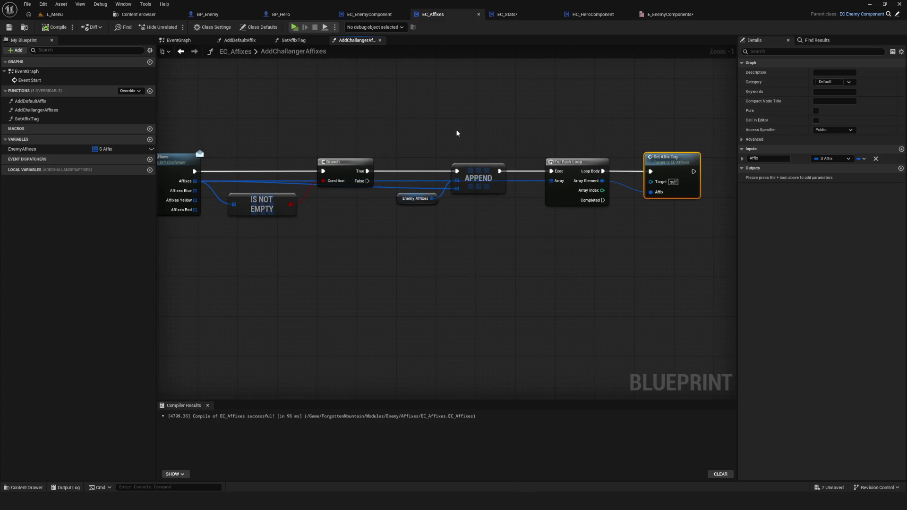
mouse_move(468, 141)
mouse_down()
mouse_move(510, 147)
mouse_move(414, 149)
mouse_move(377, 190)
mouse_up()
scroll(414, 150, down, 4)
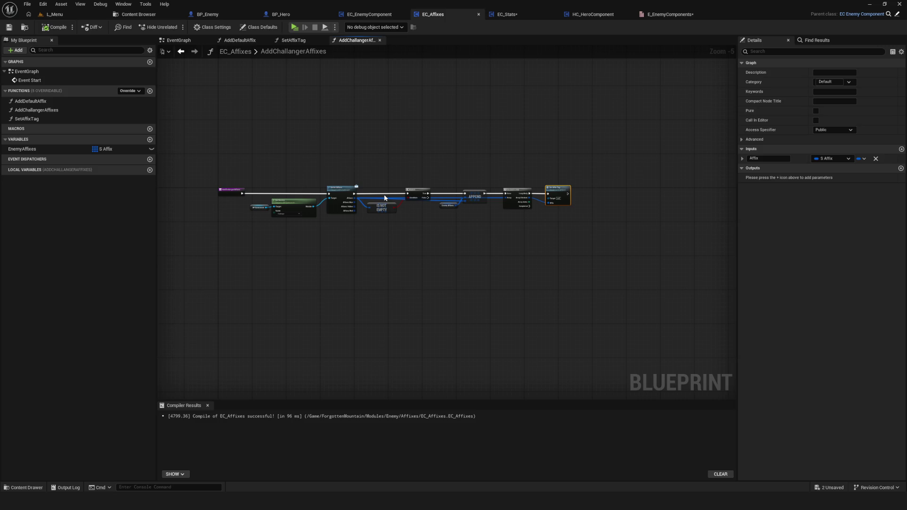
click(178, 40)
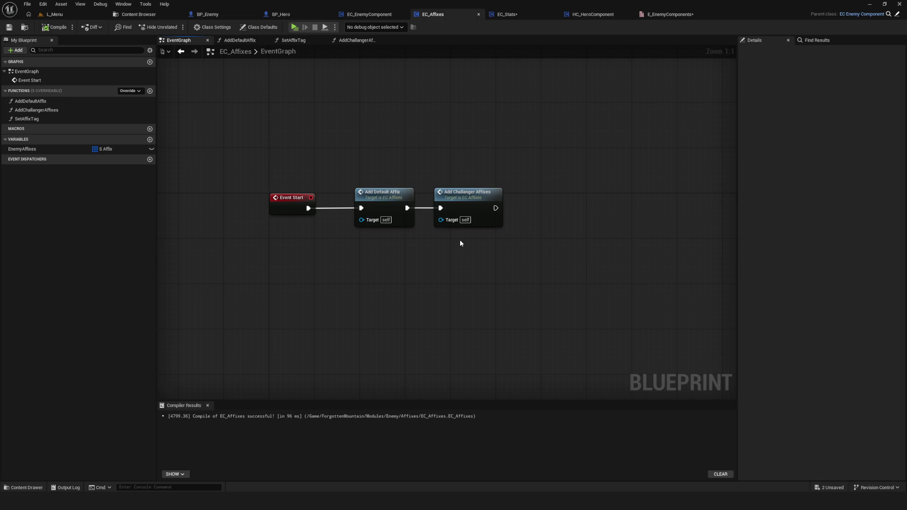
Add an Enemy Affixes getter and feed it into a new For Each Loop
right_click(460, 243)
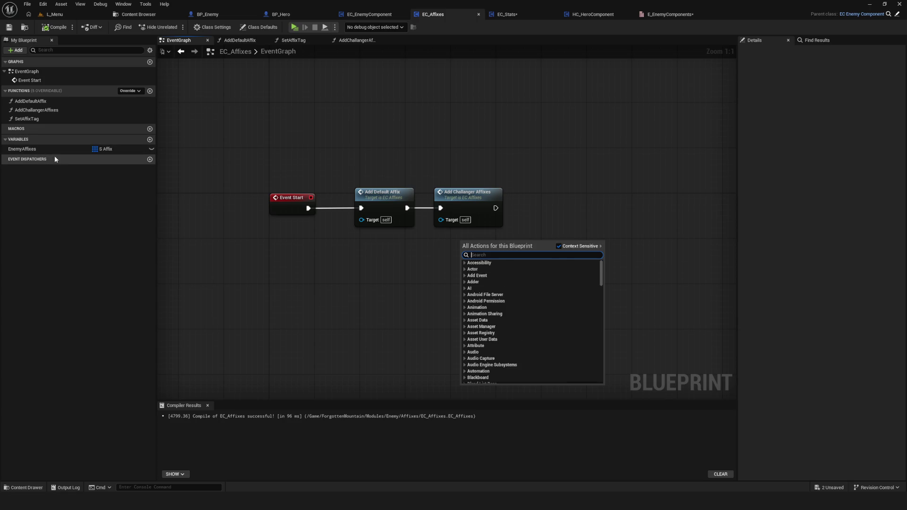
mouse_move(54, 149)
mouse_down()
mouse_move(441, 251)
mouse_move(440, 278)
mouse_move(324, 277)
mouse_move(365, 289)
mouse_move(383, 307)
mouse_move(440, 296)
mouse_move(387, 257)
mouse_move(381, 298)
mouse_move(376, 292)
mouse_move(342, 321)
mouse_move(399, 325)
mouse_move(361, 307)
mouse_move(405, 304)
mouse_move(446, 314)
mouse_move(422, 301)
mouse_move(392, 304)
mouse_move(396, 312)
mouse_up()
click(446, 288)
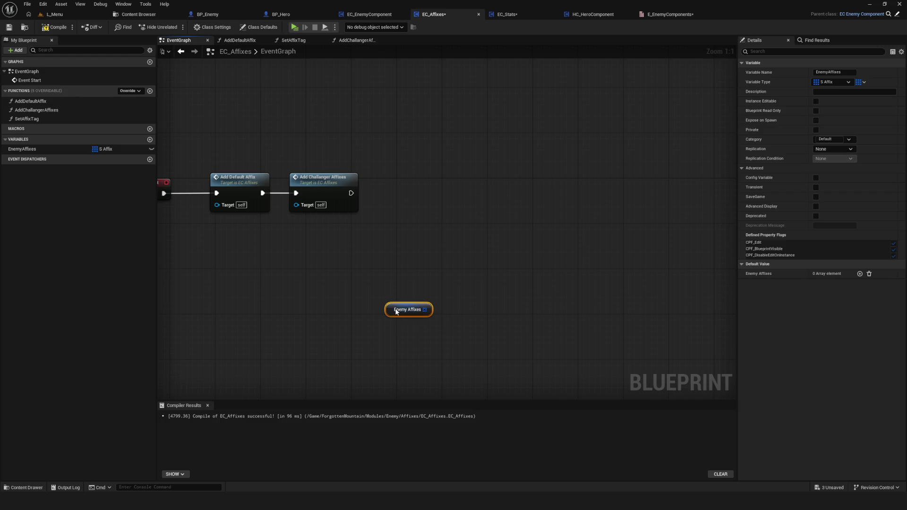
drag(424, 309, 469, 243)
text(for)
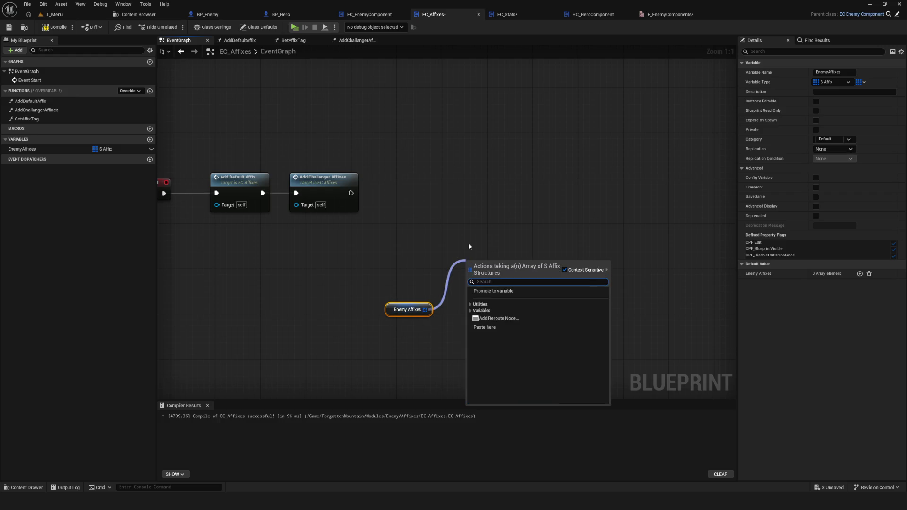
click(597, 307)
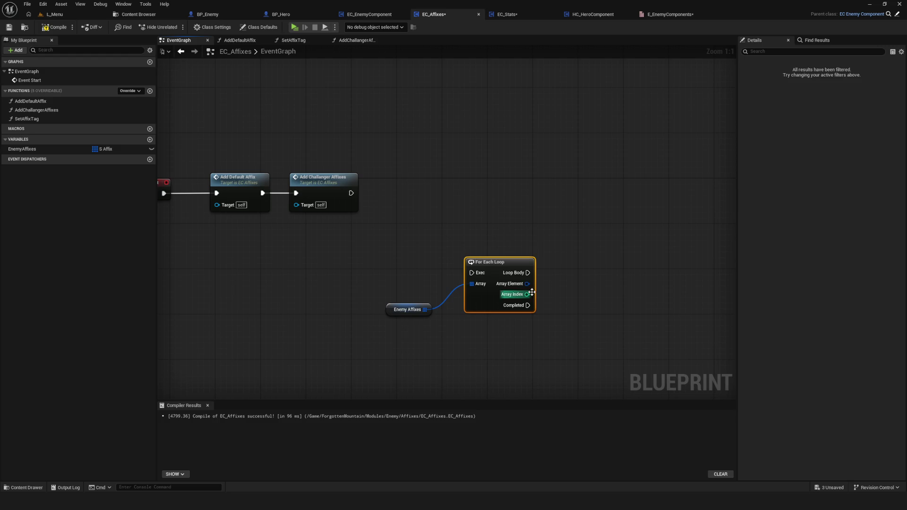
Break each Array Element into a Break S Affix node and arrange the new nodes
mouse_move(397, 252)
mouse_down()
mouse_move(448, 284)
mouse_move(422, 263)
mouse_up()
click(497, 353)
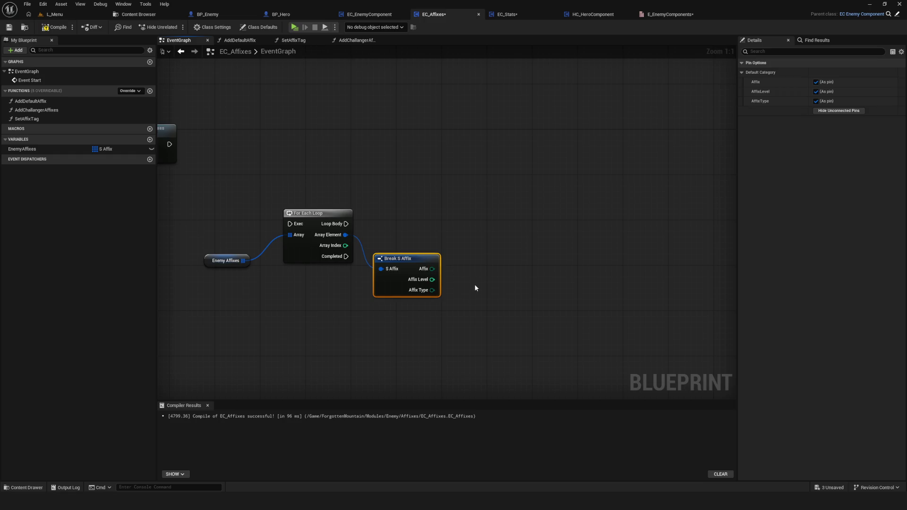
drag(313, 275, 435, 274)
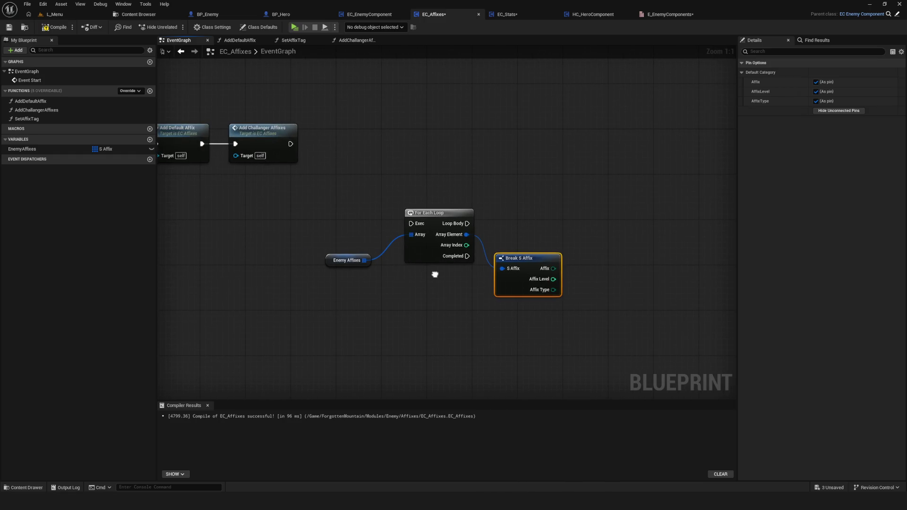
drag(342, 205, 540, 311)
mouse_move(432, 213)
mouse_down()
mouse_move(399, 213)
mouse_move(406, 216)
mouse_up()
click(380, 182)
drag(498, 212, 556, 365)
Compile and save the EC_Affixes Blueprint
click(54, 26)
click(9, 27)
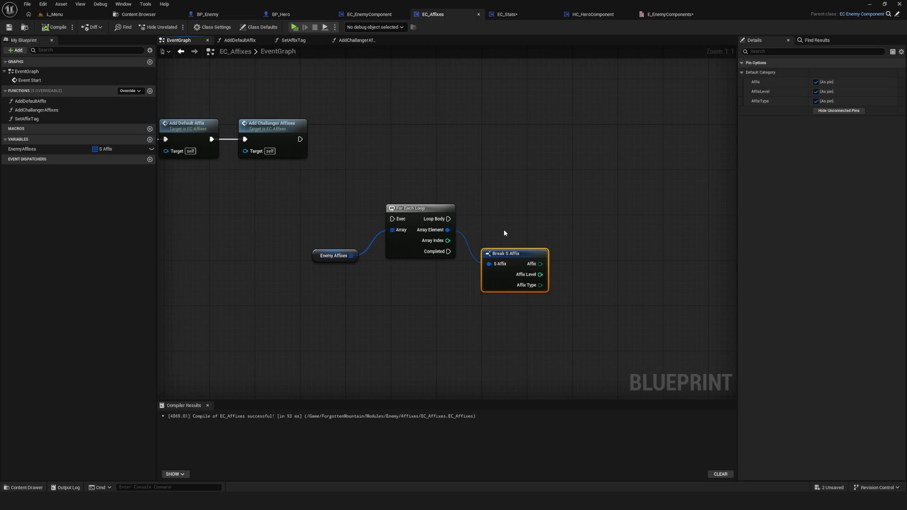
drag(508, 230, 504, 237)
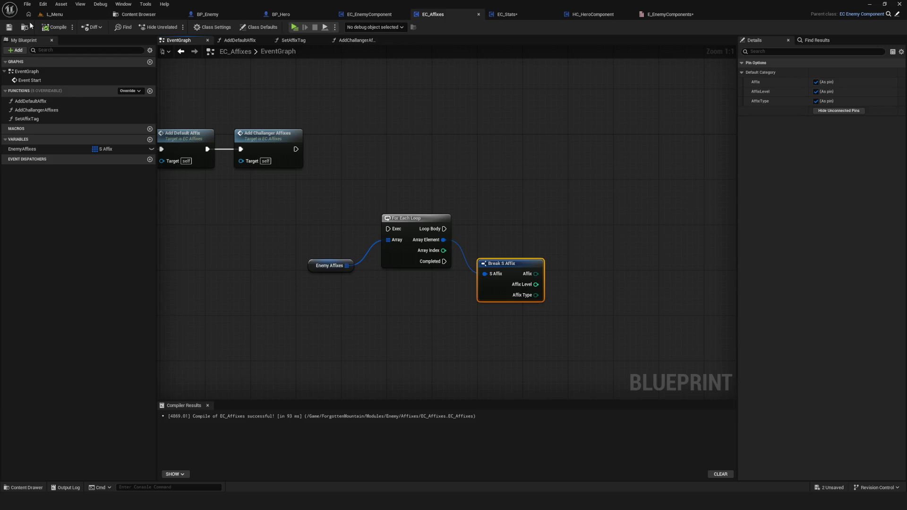
drag(454, 217, 506, 208)
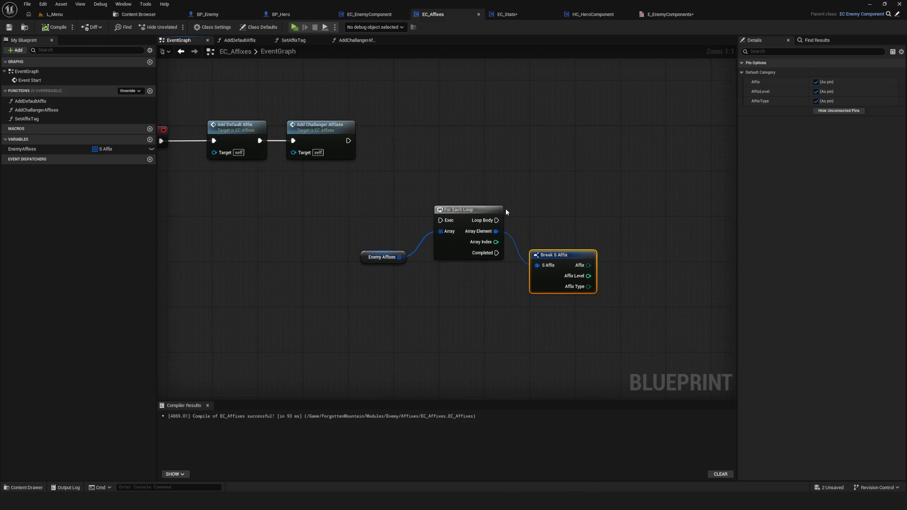
Drop the Affix Type wire without adding a node, reframe Event Start, and show the Content Browser
mouse_move(588, 287)
mouse_down()
mouse_move(645, 291)
mouse_move(629, 291)
mouse_up()
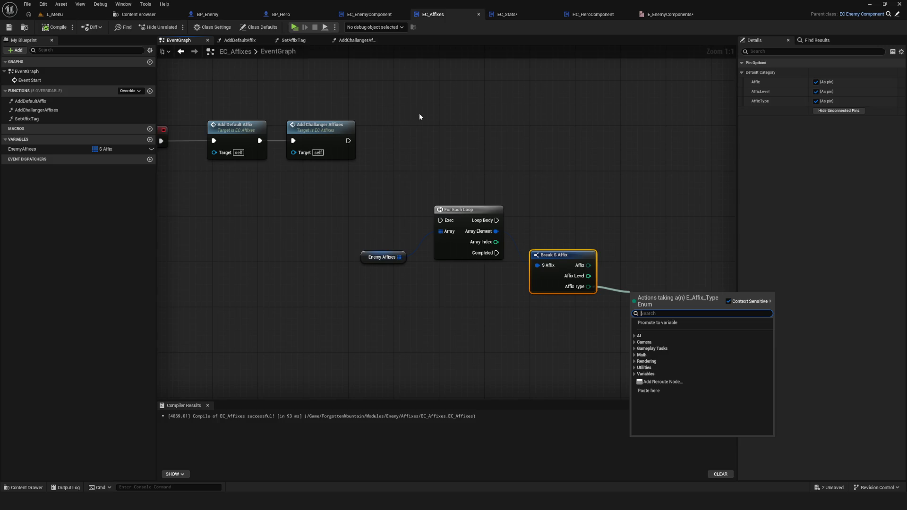
mouse_move(430, 122)
mouse_down()
mouse_move(403, 129)
mouse_move(500, 206)
mouse_move(495, 189)
mouse_up()
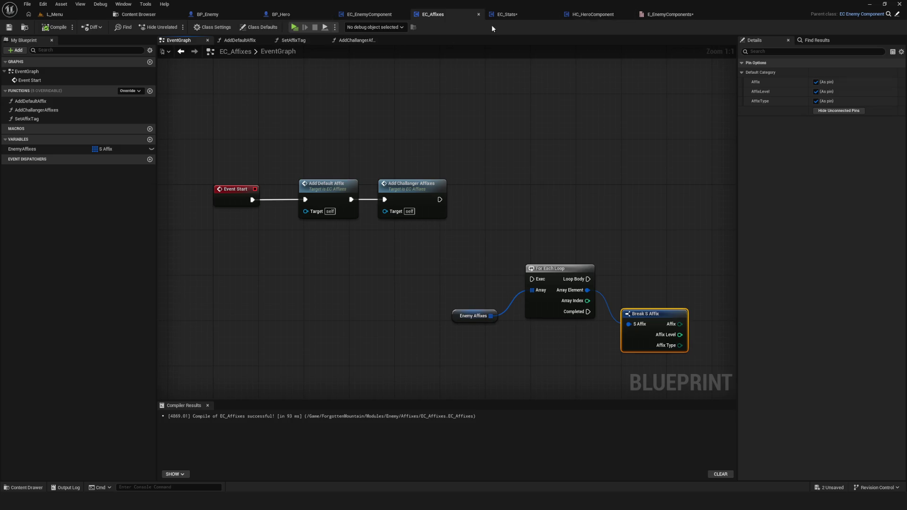
click(120, 14)
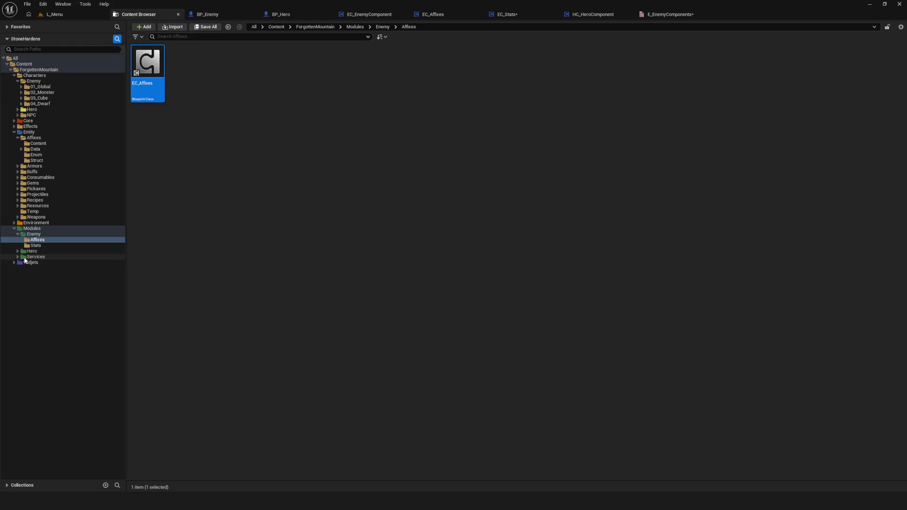
Go to Services > Encounter and open SC_Encounter's SpawnWave function graph
click(33, 257)
click(297, 76)
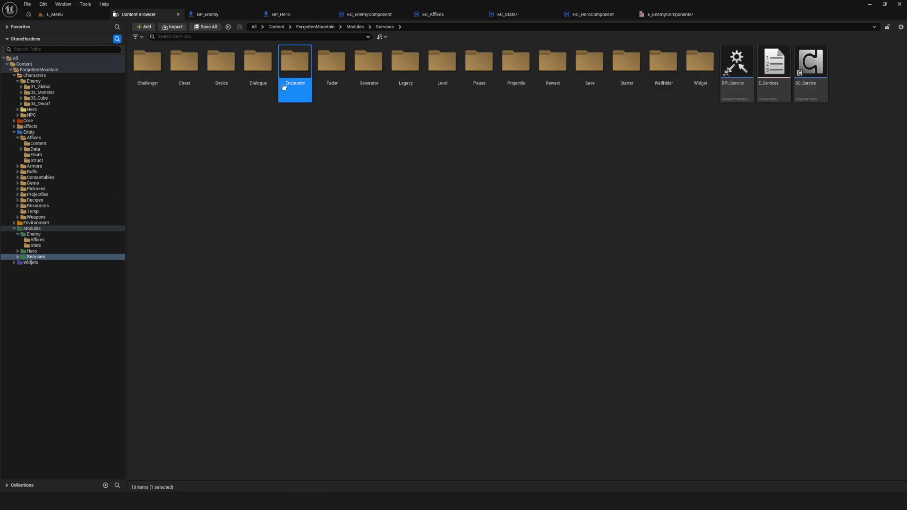
double_click(297, 75)
double_click(297, 76)
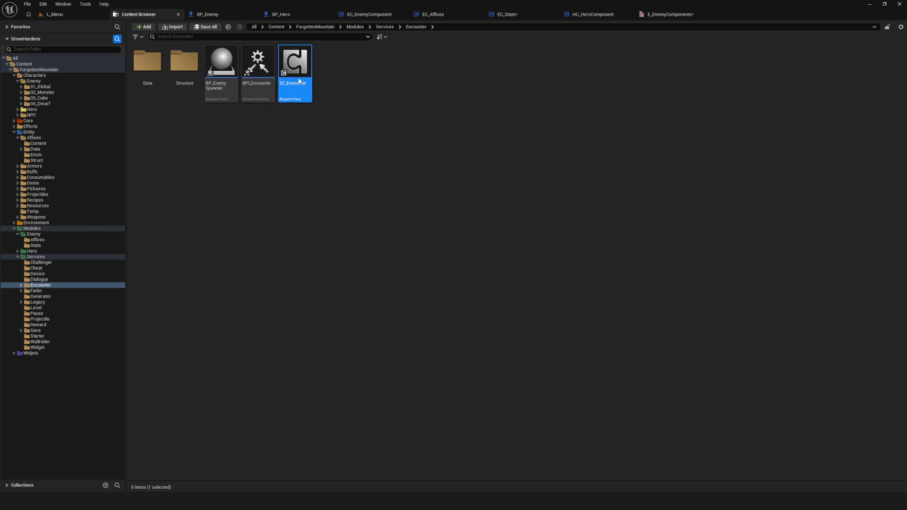
scroll(265, 189, up, 5)
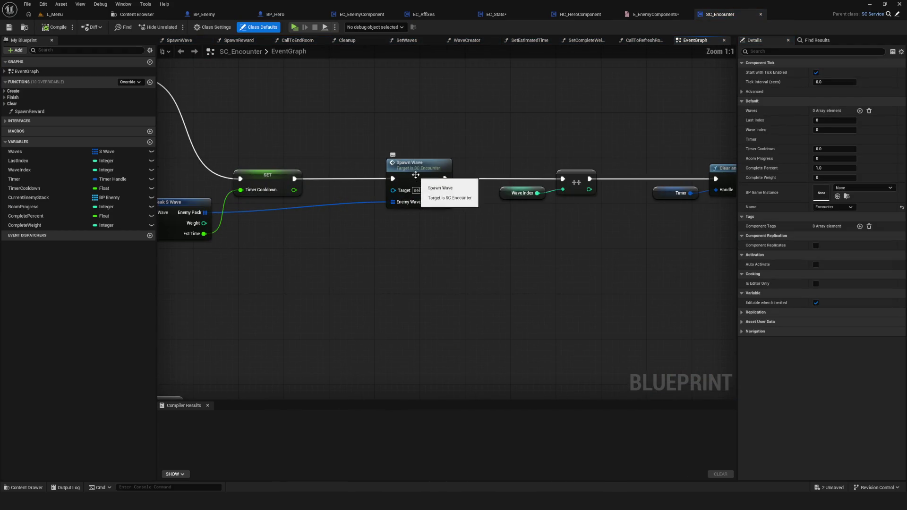
double_click(416, 177)
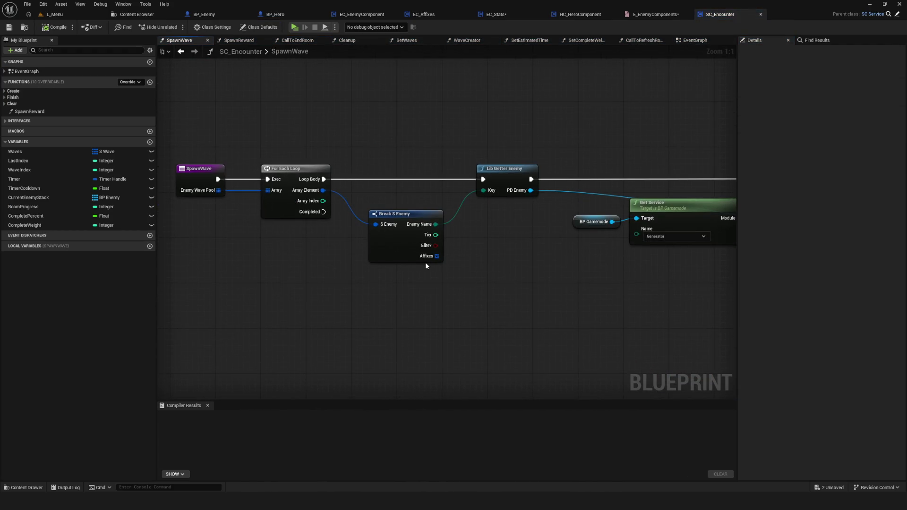
Pan and zoom through SpawnWave to study the Enemy Wave Pool loop, Break S Enemy and Get Random Location
mouse_move(425, 262)
mouse_down()
mouse_move(369, 231)
mouse_move(158, 221)
mouse_up()
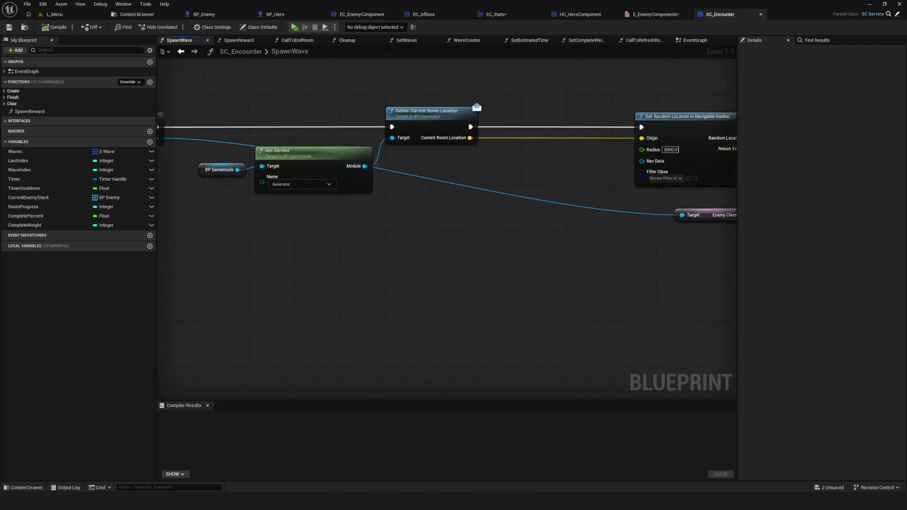
mouse_move(100, 222)
mouse_down()
mouse_move(52, 227)
mouse_move(360, 259)
mouse_up()
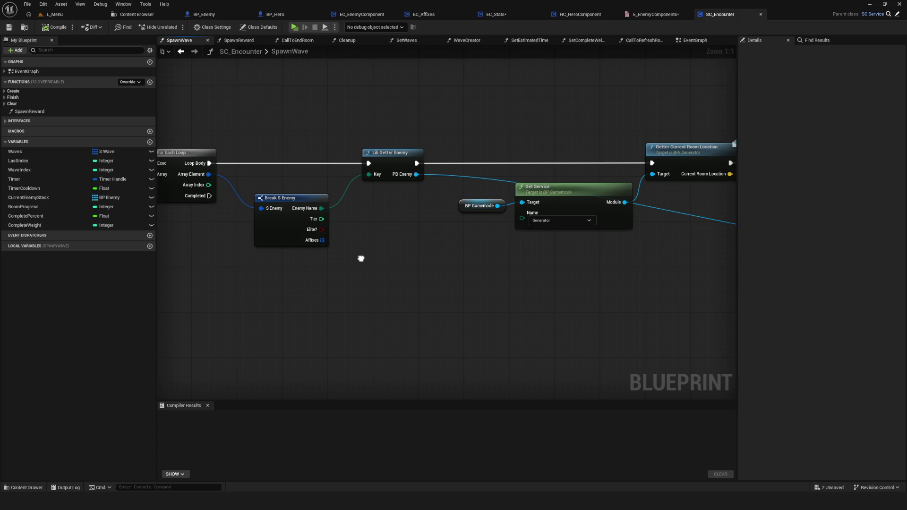
drag(361, 259, 492, 270)
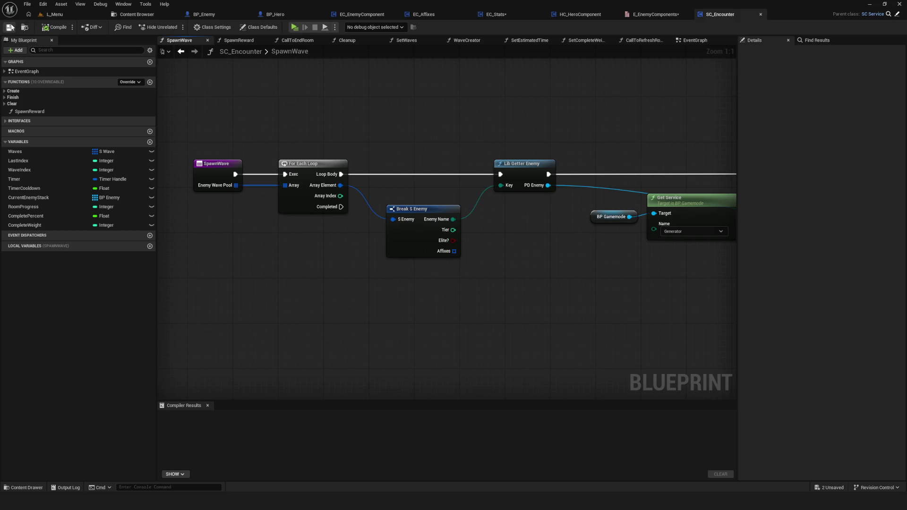
scroll(466, 182, down, 8)
scroll(469, 186, up, 7)
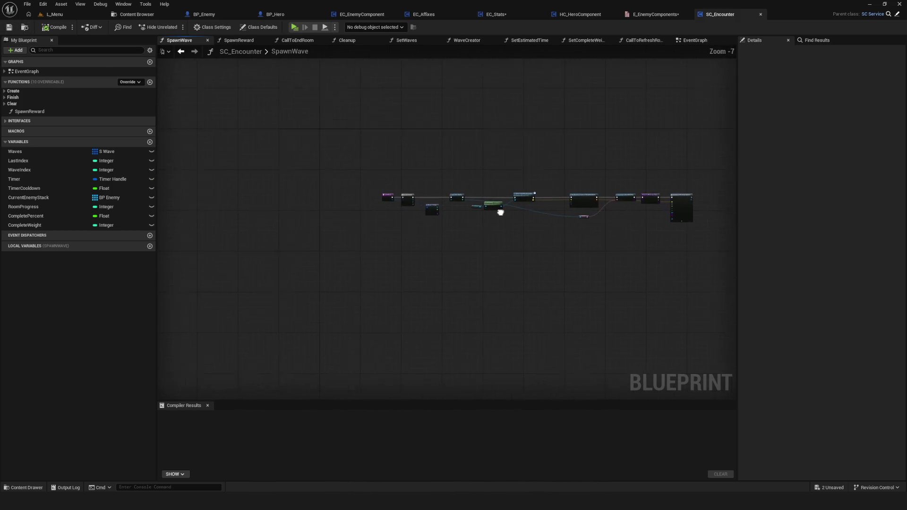
scroll(472, 229, up, 1)
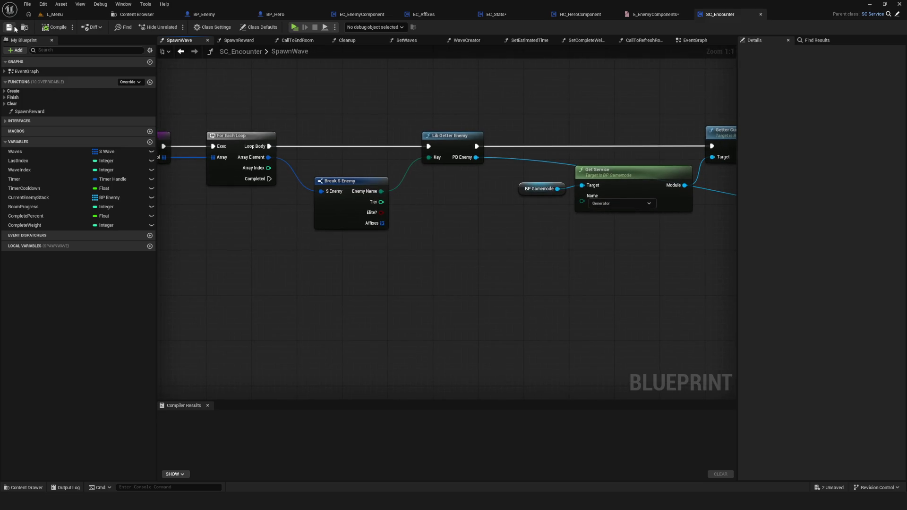
drag(454, 135, 385, 146)
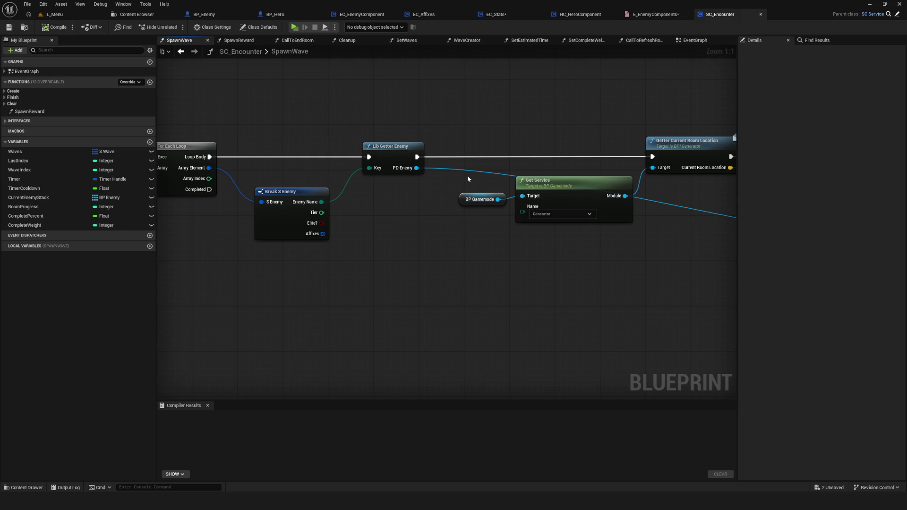
scroll(453, 187, down, 7)
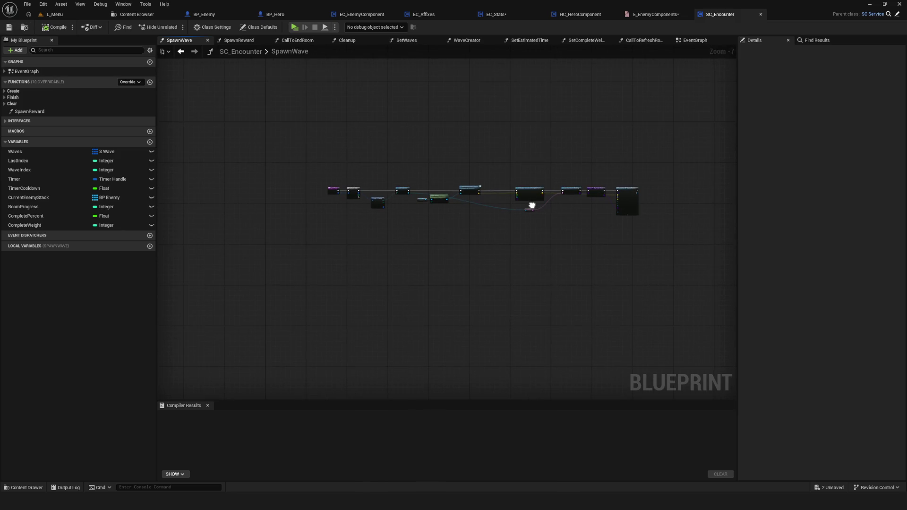
scroll(522, 204, up, 5)
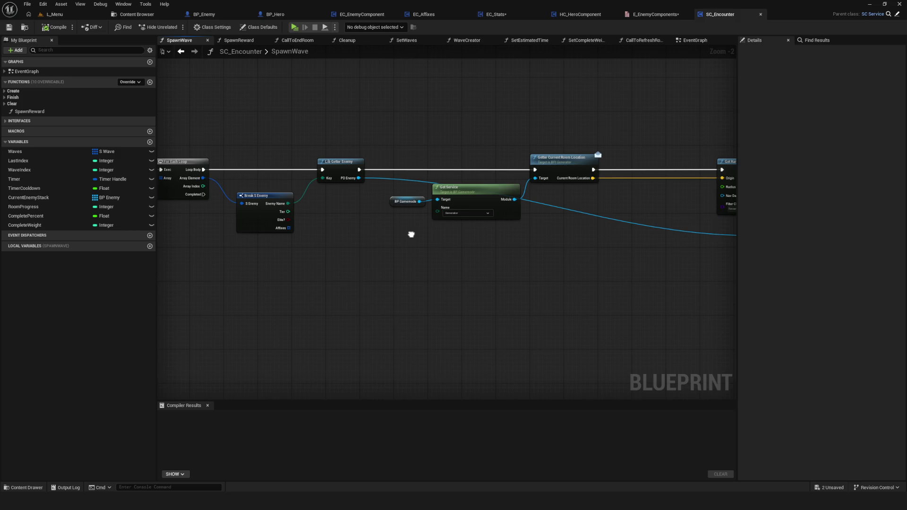
mouse_move(556, 254)
mouse_down()
mouse_move(424, 251)
mouse_move(667, 247)
mouse_up()
scroll(444, 251, down, 4)
scroll(532, 249, up, 2)
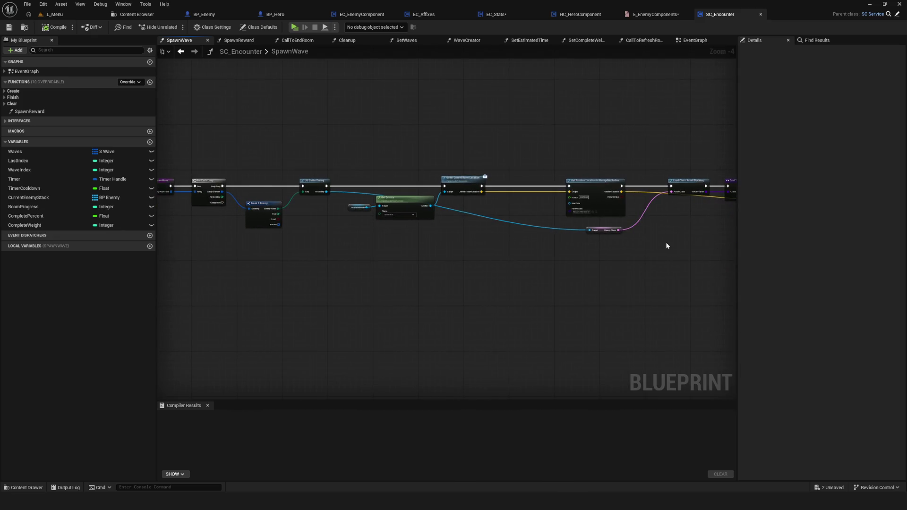
mouse_move(442, 240)
mouse_down()
mouse_move(497, 240)
mouse_move(416, 251)
mouse_up()
scroll(496, 240, up, 4)
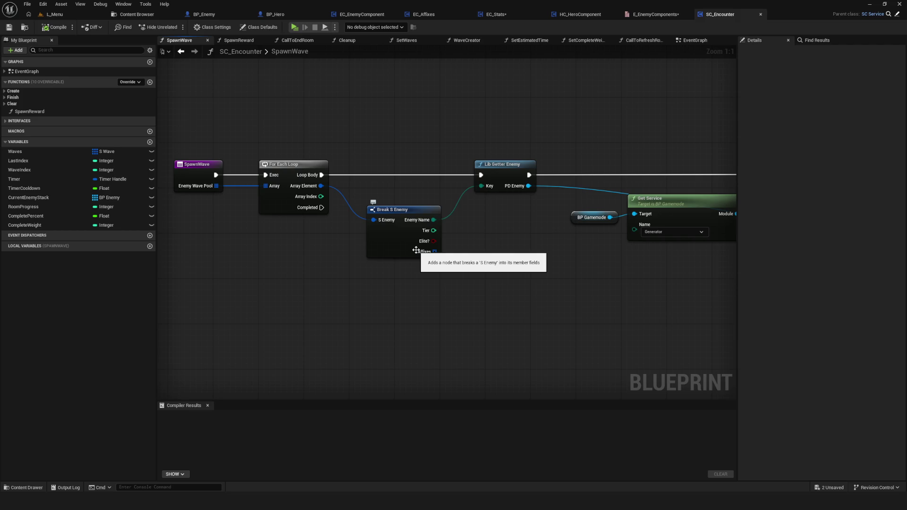